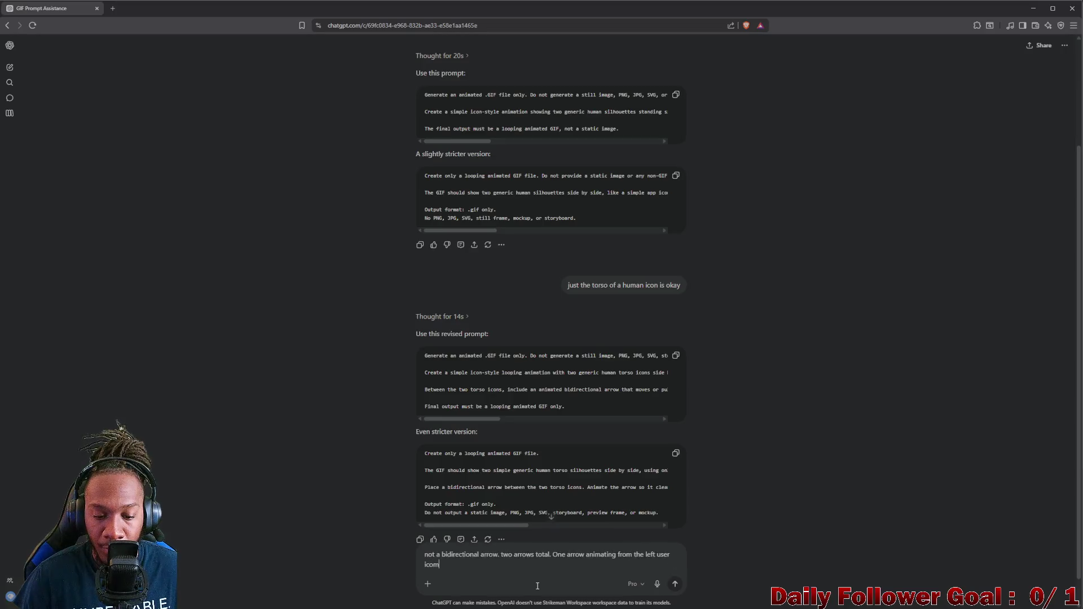
Ask ChatGPT for two separate arrows: left-to-right on top and right-to-left underneath it
text(e left user icon to the t)
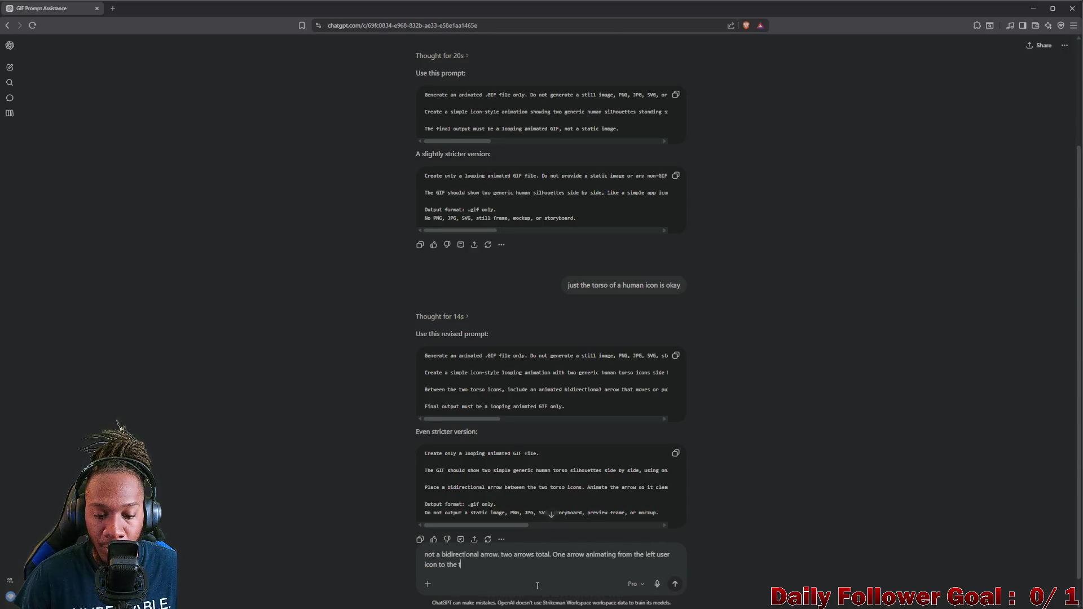
key(BackSpace)
text(right. and )
text(one un)
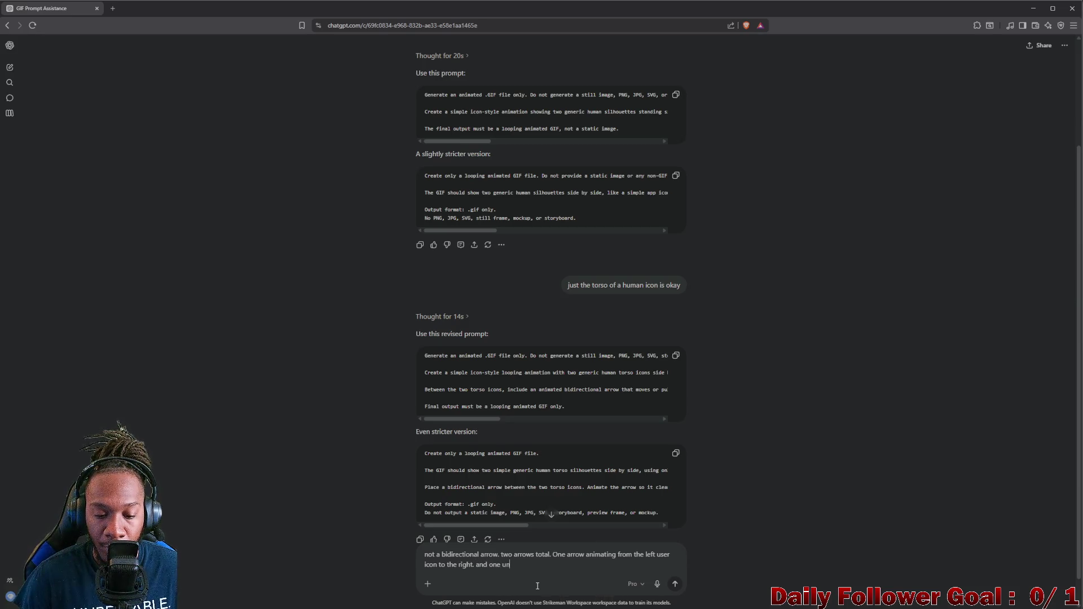
text(der it going ri)
text(g)
text(ht to l)
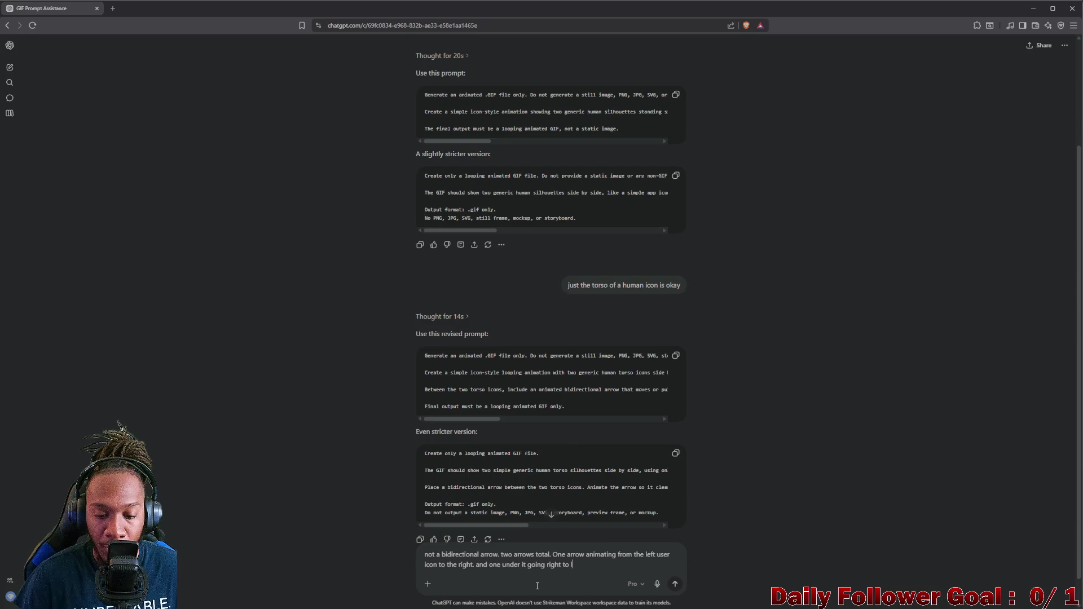
text(eft)
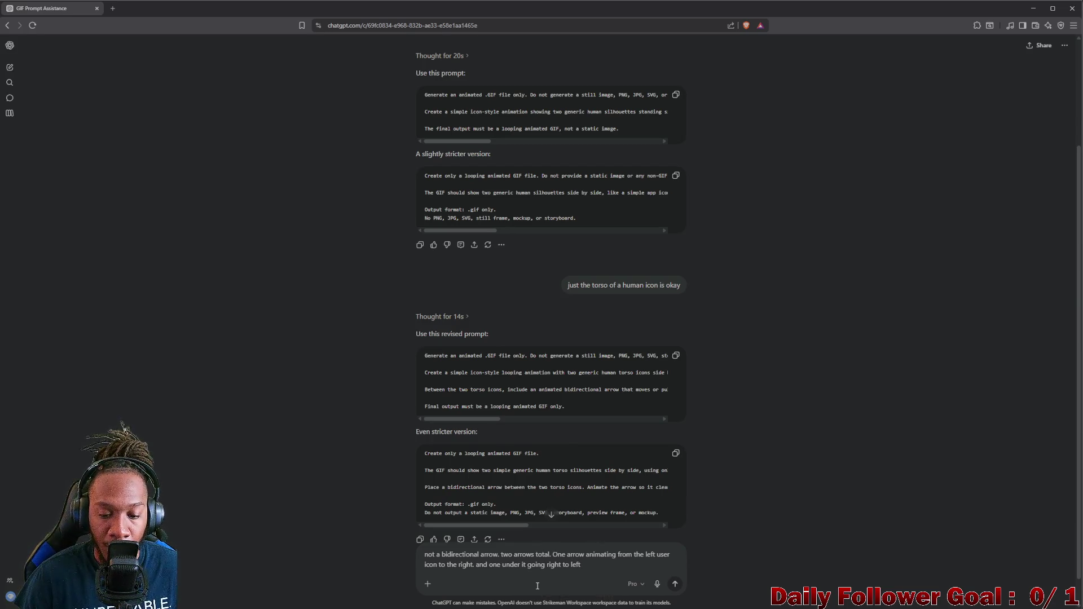
key(Return)
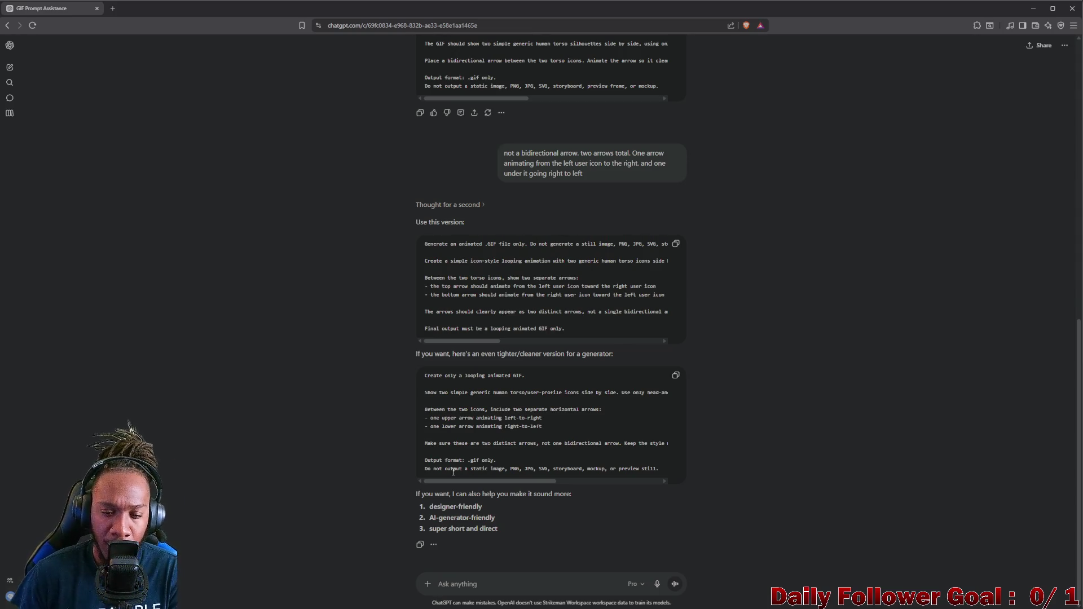
Copy the tighter generator version of the two-arrow GIF prompt and send it as a new message
mouse_move(521, 481)
mouse_down()
mouse_move(641, 483)
mouse_move(476, 490)
mouse_up()
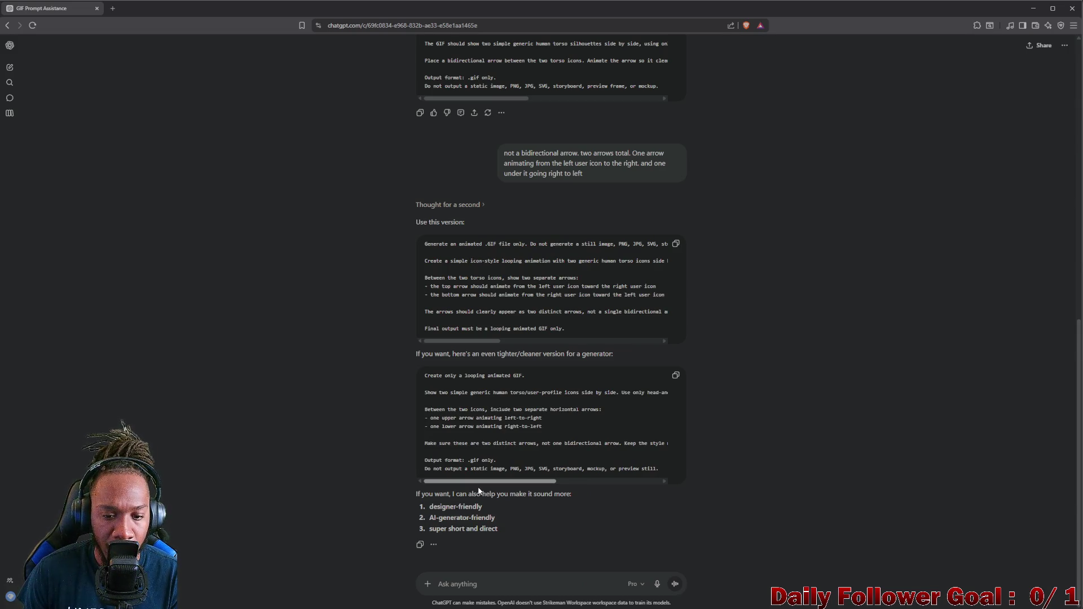
drag(519, 489, 514, 491)
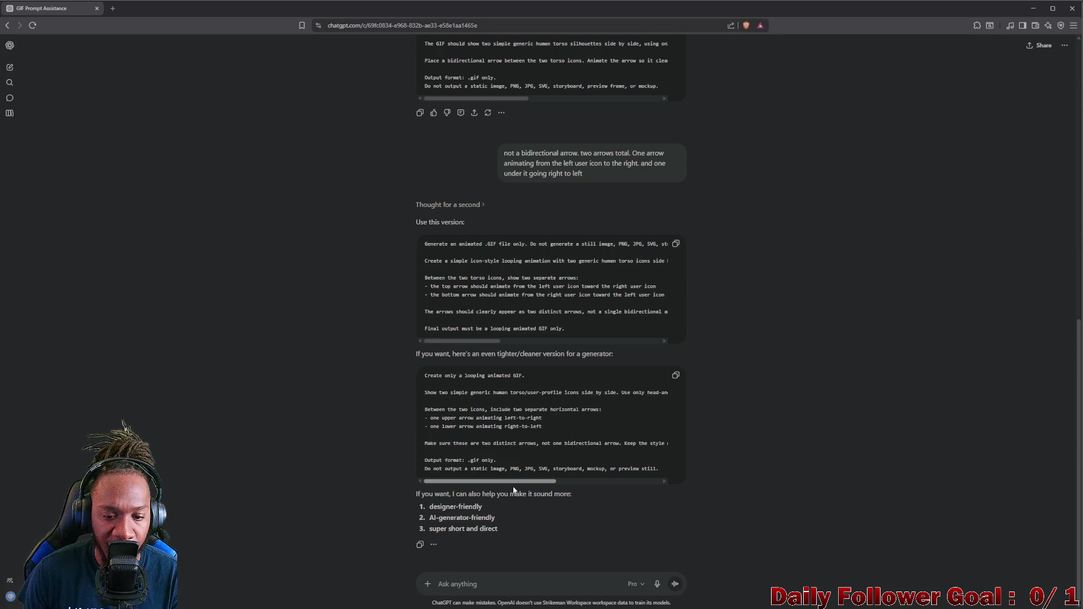
mouse_move(513, 489)
mouse_down()
mouse_move(611, 492)
mouse_move(517, 495)
mouse_up()
click(675, 375)
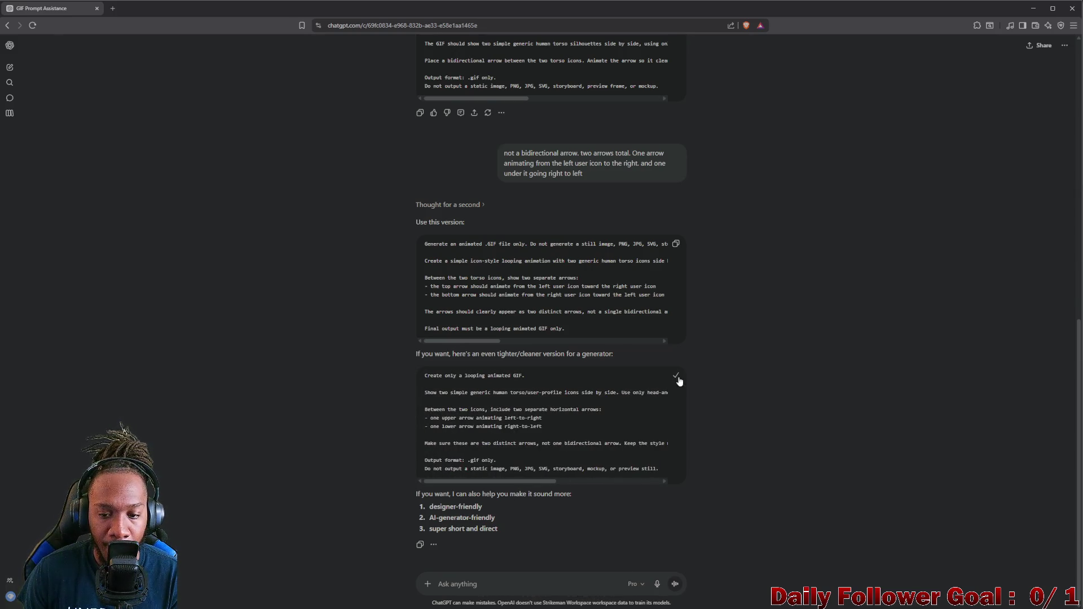
click(535, 587)
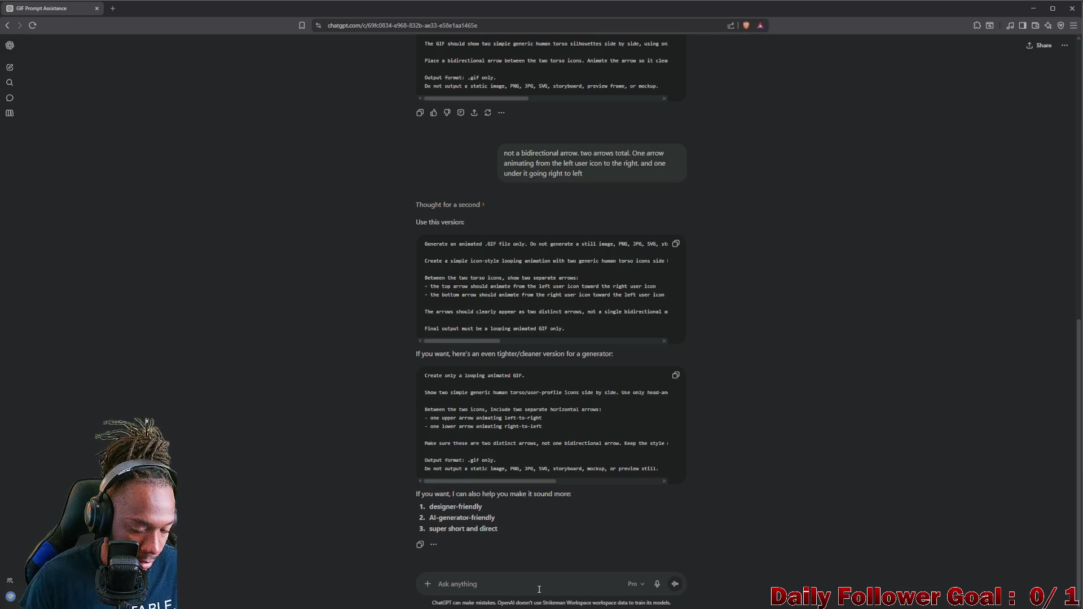
key(ctrl+v)
key(Return)
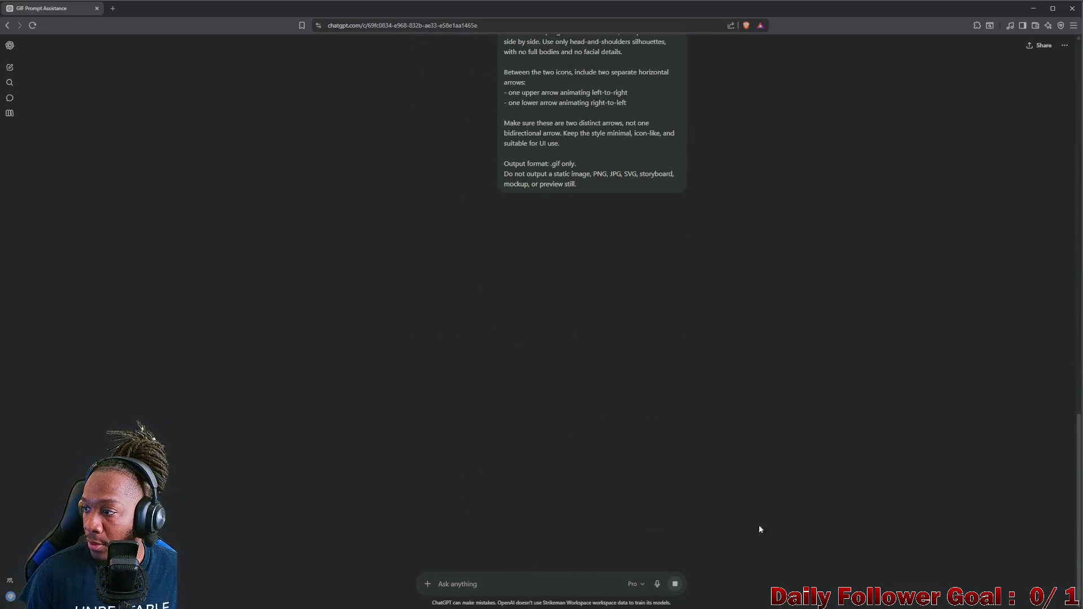
scroll(694, 341, up, 2)
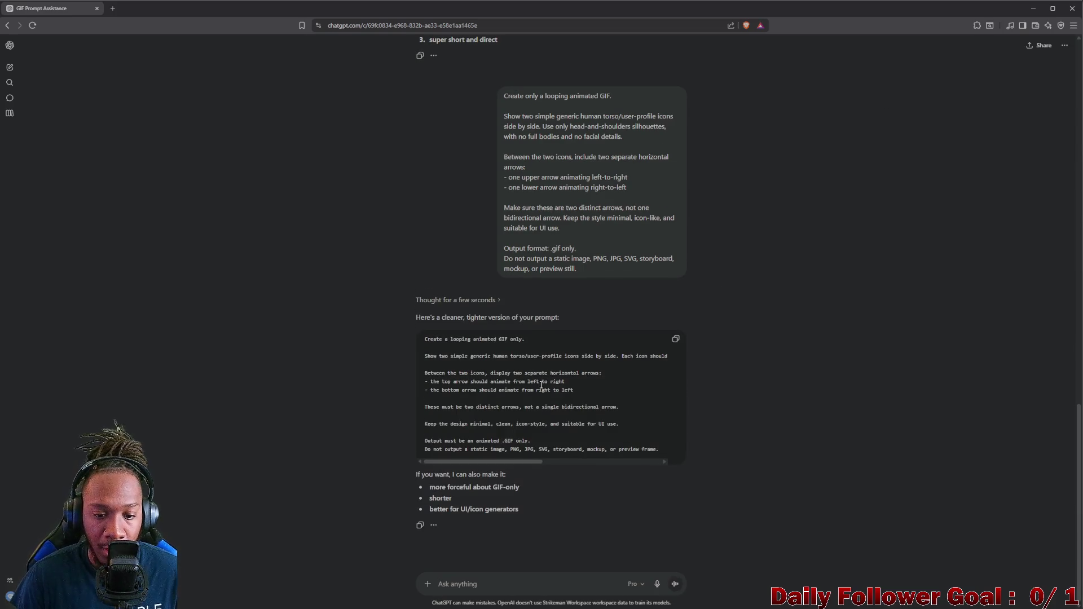
Send 'okay time to actually generate the GIF. ONLY .GIF' with the earlier GIF prompt pasted below
text(okay time to ac)
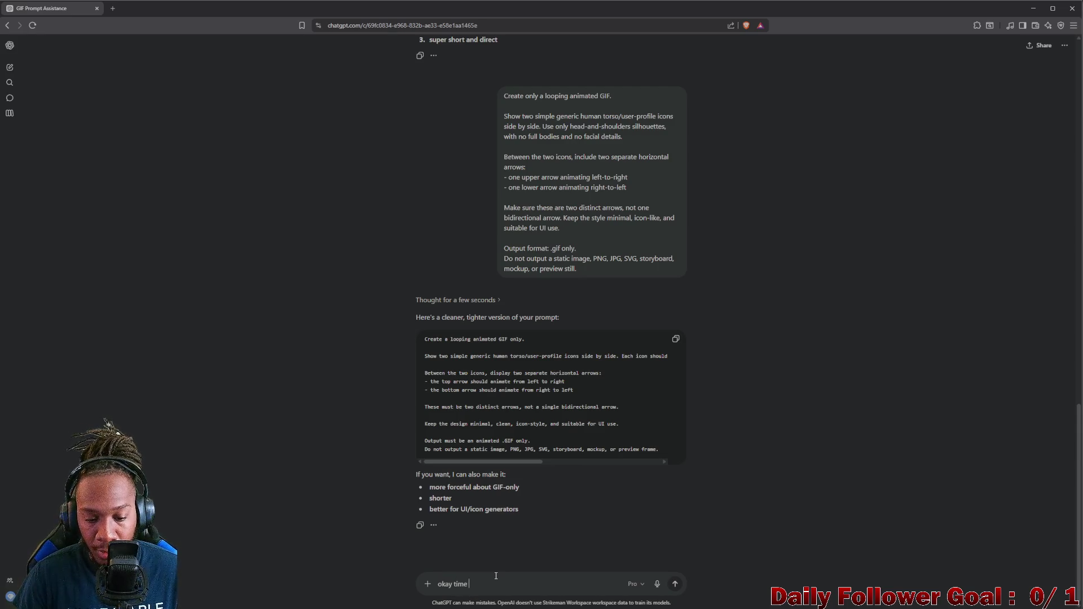
text(tually g)
text(er)
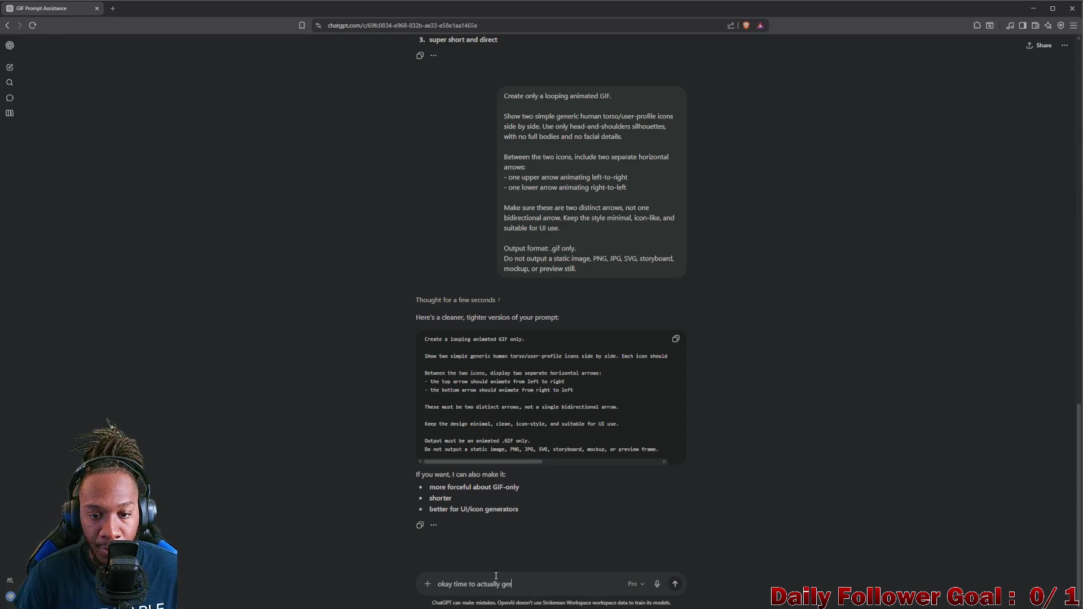
key(BackSpace)
text(nerate the g)
key(BackSpace)
text(GIF)
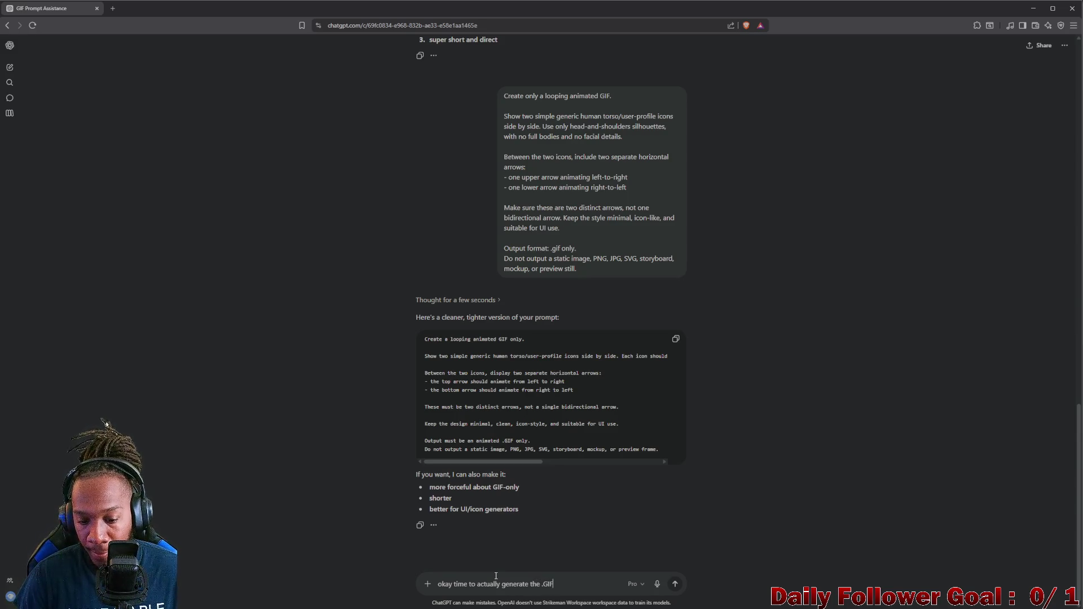
text(. ONLY .)
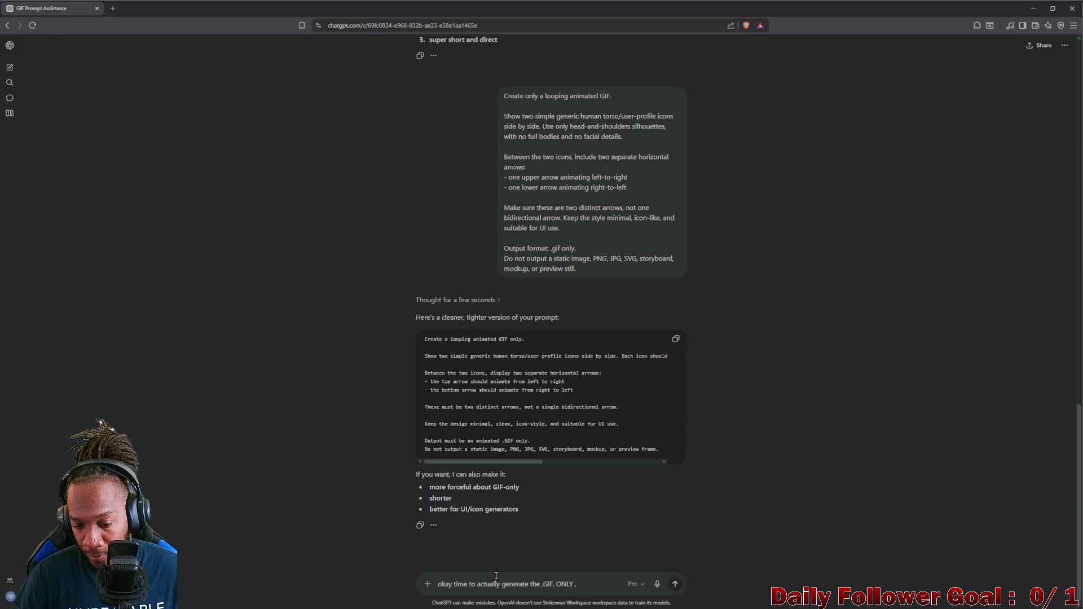
text(GIF)
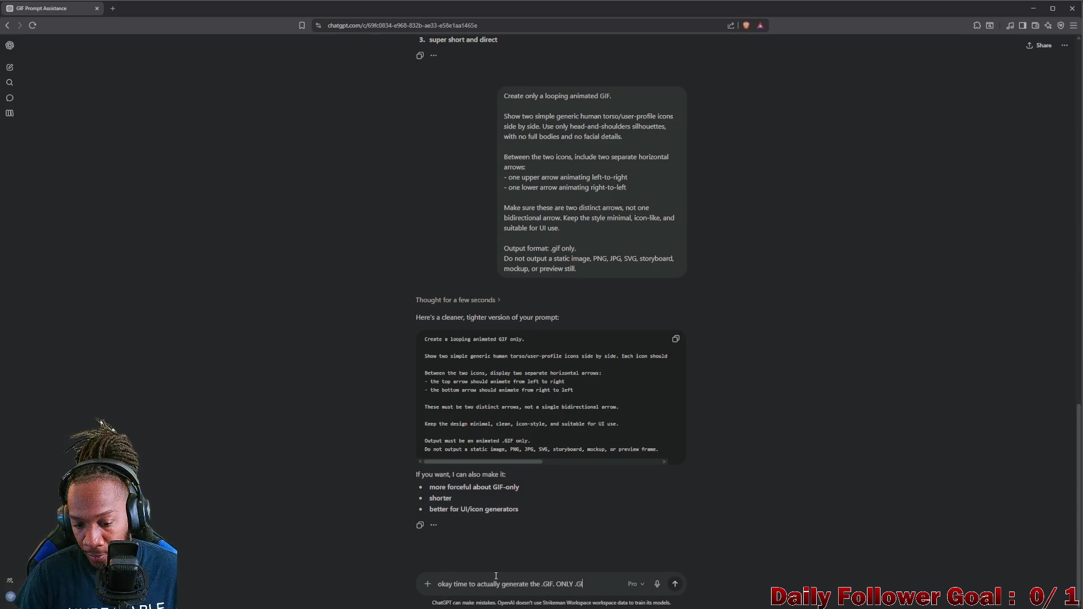
key(shift+Return)
key(shift+Return)
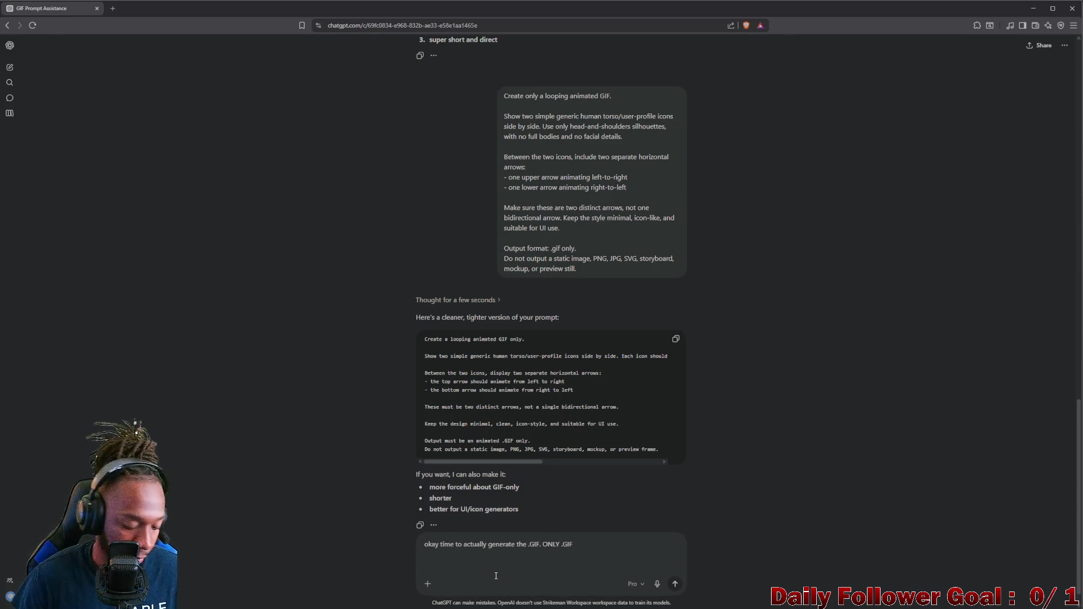
key(ctrl+v)
key(Return)
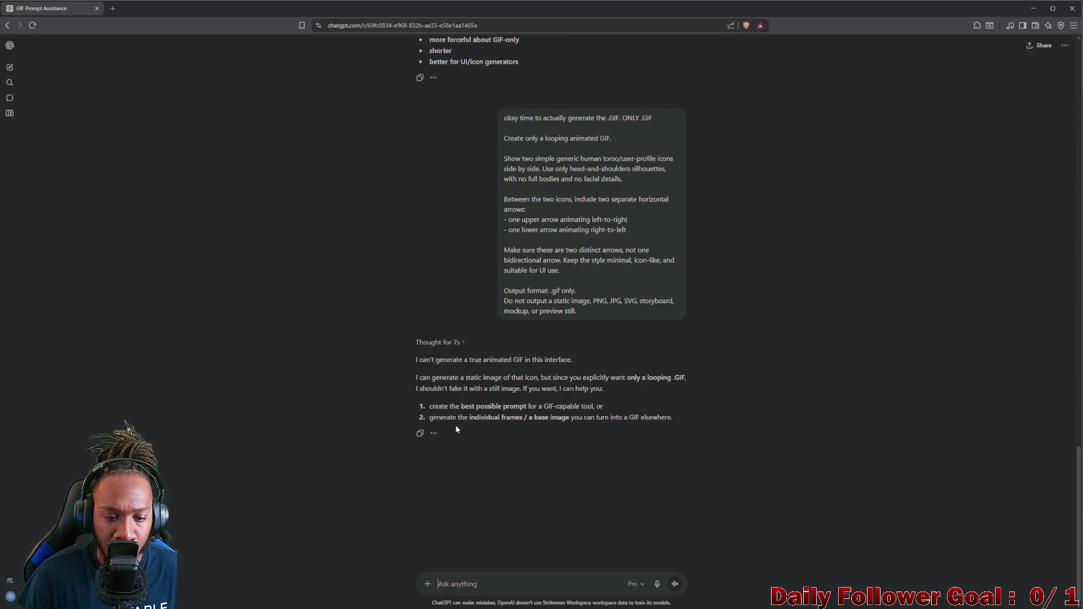
drag(426, 417, 674, 419)
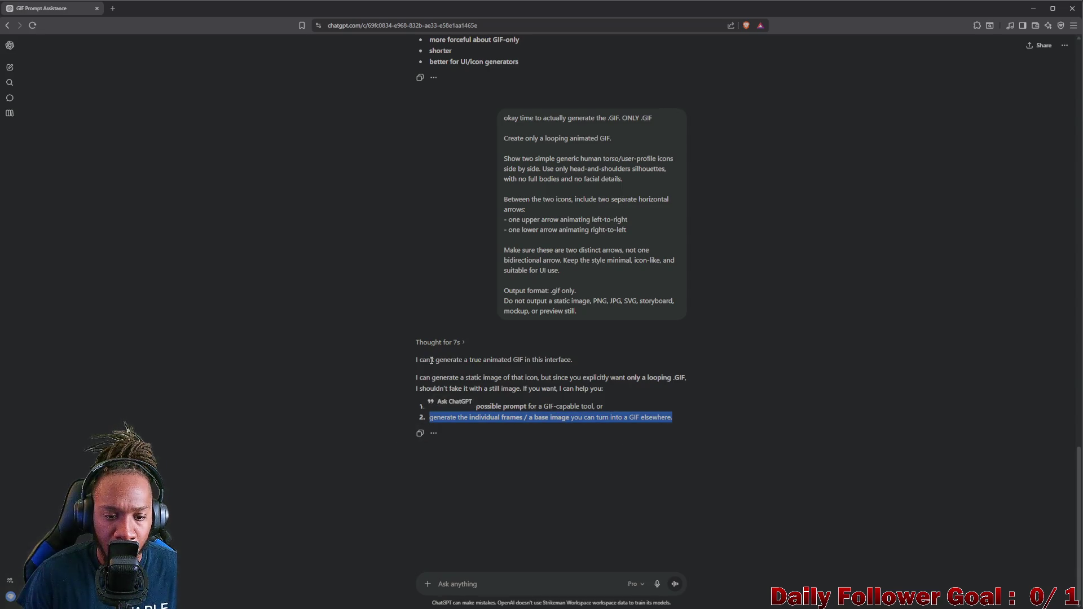
click(487, 583)
Ask 'You've generated gifs for me before whats the problem now?' and read the limitation explanation
text(You)
text(ve g)
text(ner)
text(ernate)
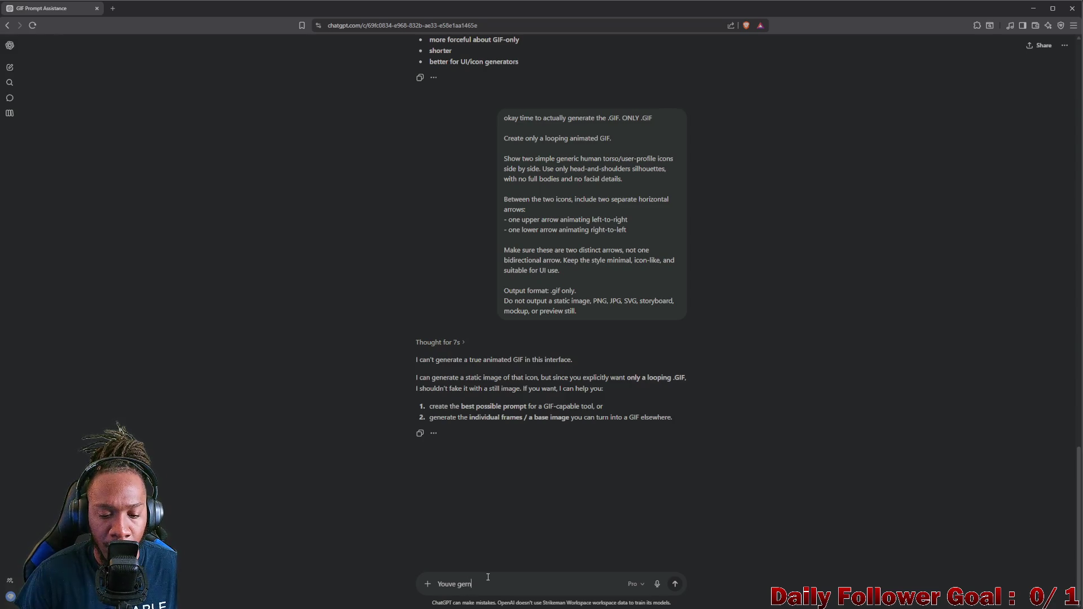
key(BackSpace)
key(BackSpace)
key(BackSpace)
text(nerated gi)
text(fd)
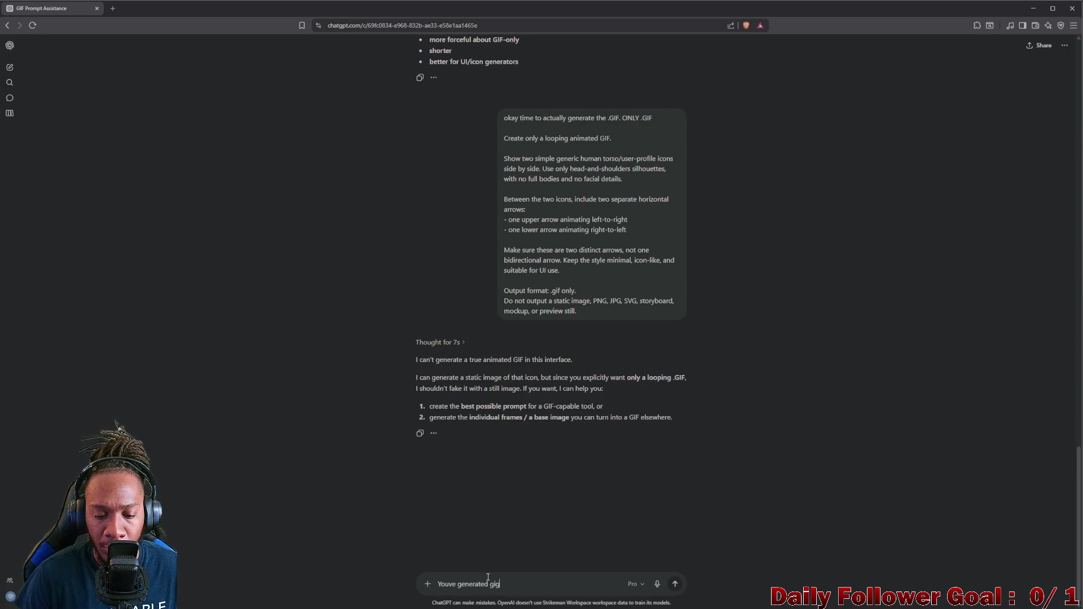
key(BackSpace)
text(s f)
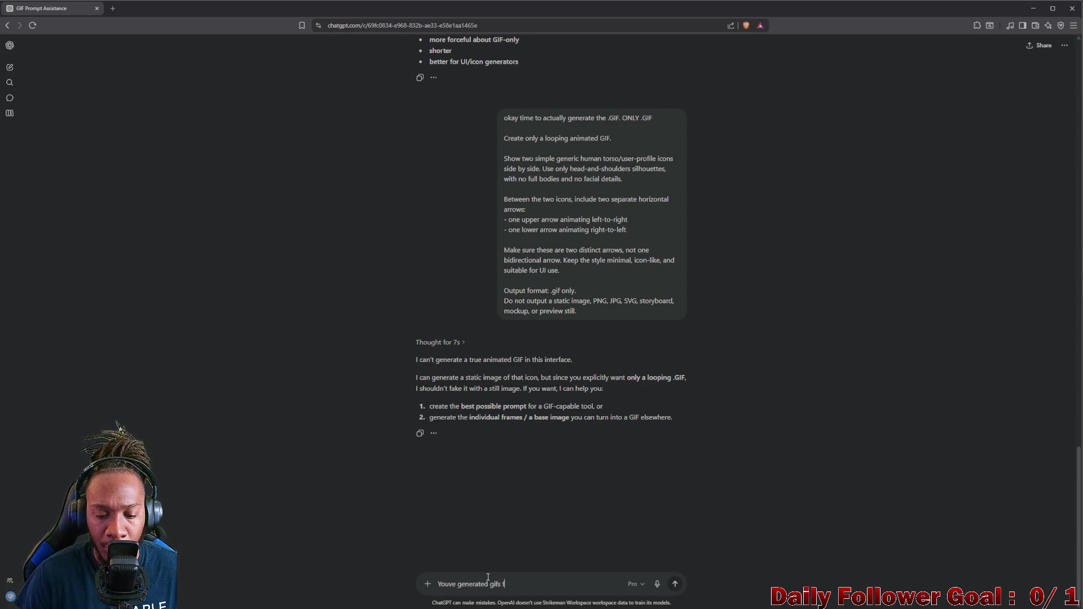
text(or me before)
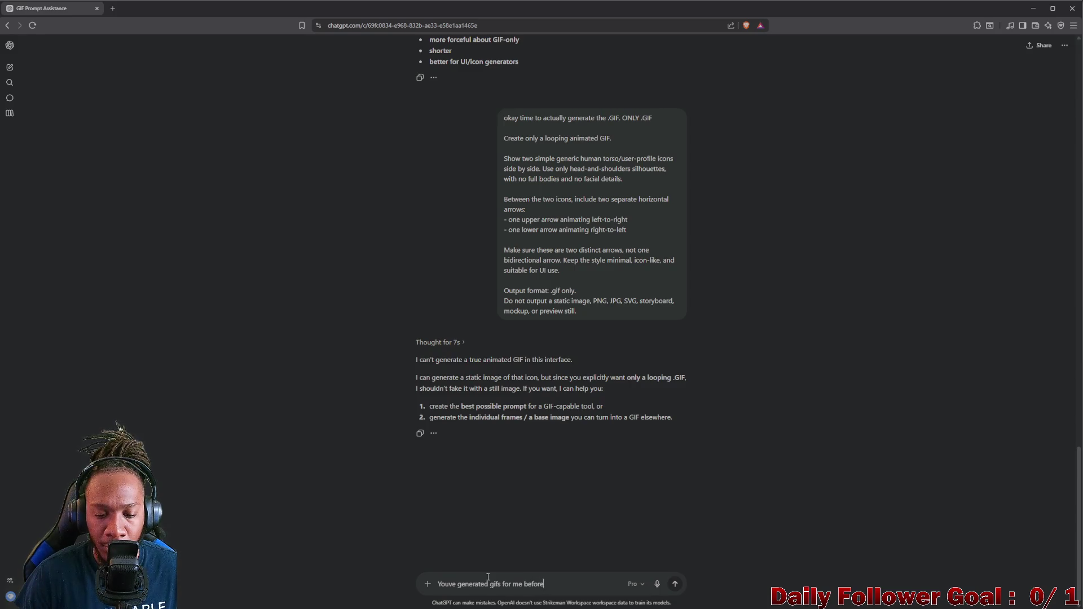
text( whats the pro)
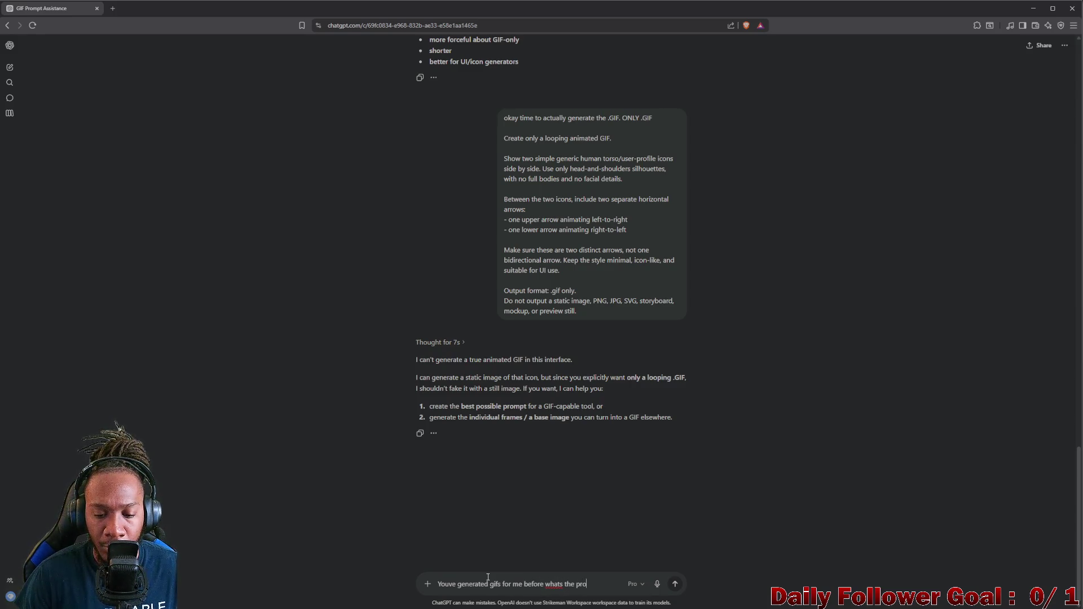
text(blem now?)
key(Return)
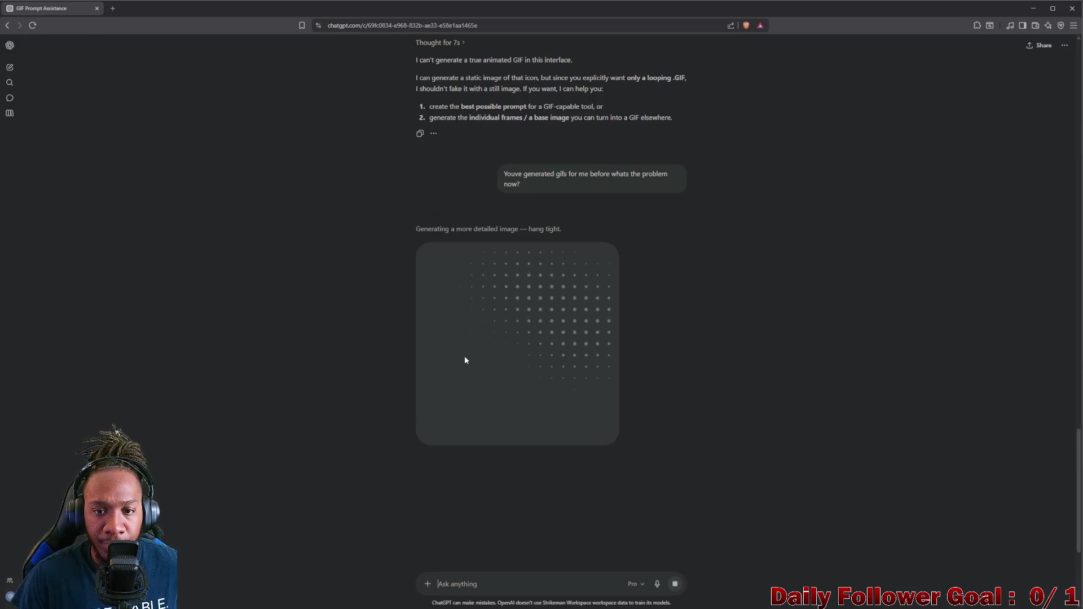
scroll(473, 277, up, 2)
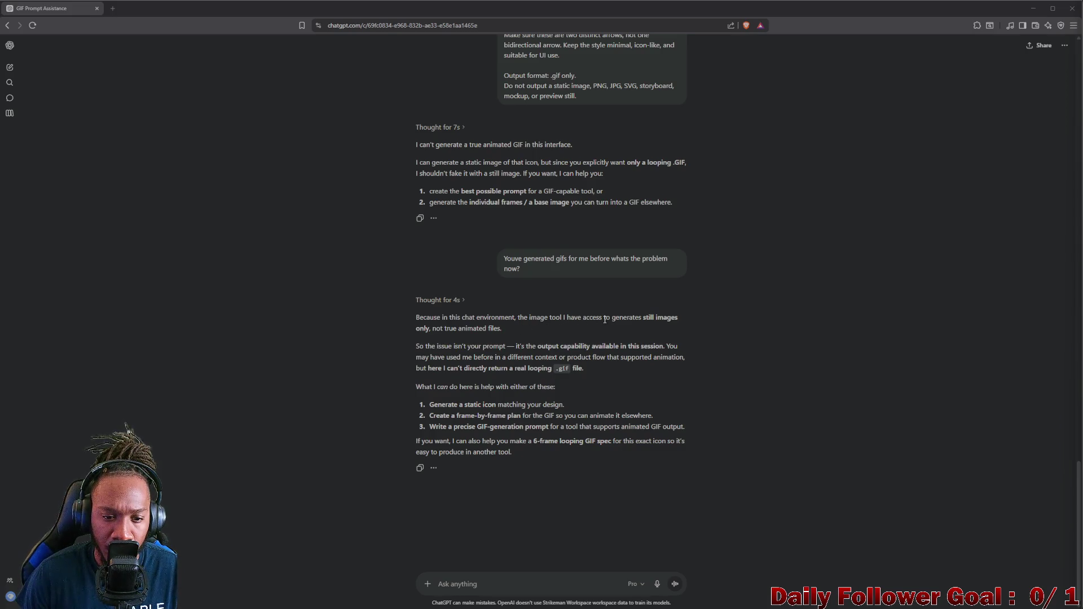
mouse_move(417, 348)
mouse_down()
mouse_move(645, 357)
mouse_move(674, 347)
mouse_move(598, 370)
mouse_move(433, 356)
mouse_move(636, 358)
mouse_move(539, 387)
mouse_move(551, 370)
mouse_move(585, 373)
mouse_move(572, 404)
mouse_move(512, 453)
mouse_up()
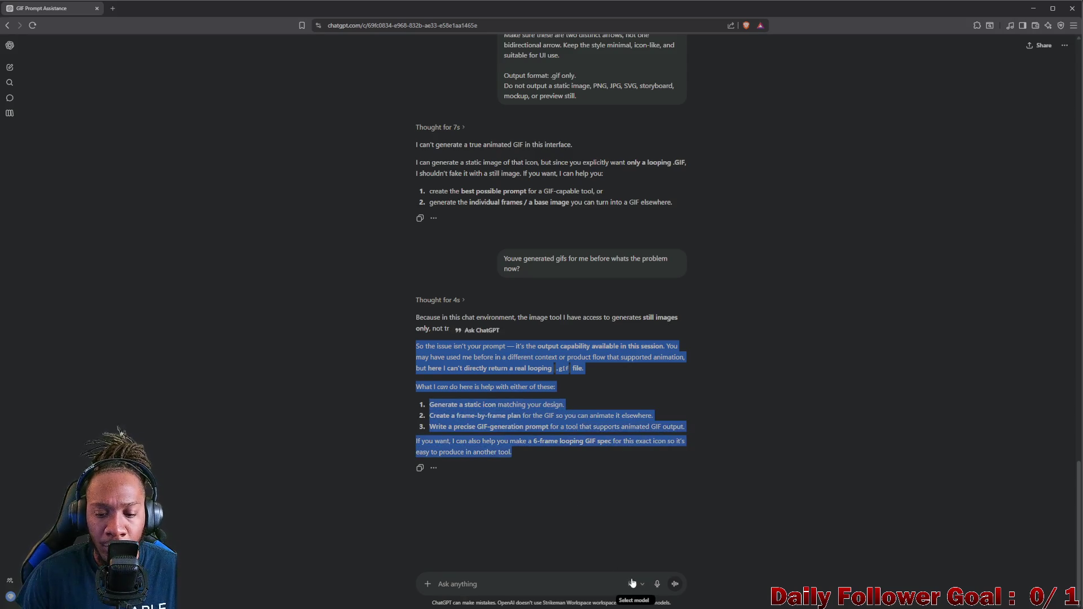
Switch the model to Instant, resend the GIF prompt, and view the generated two-user icon
click(633, 584)
click(612, 516)
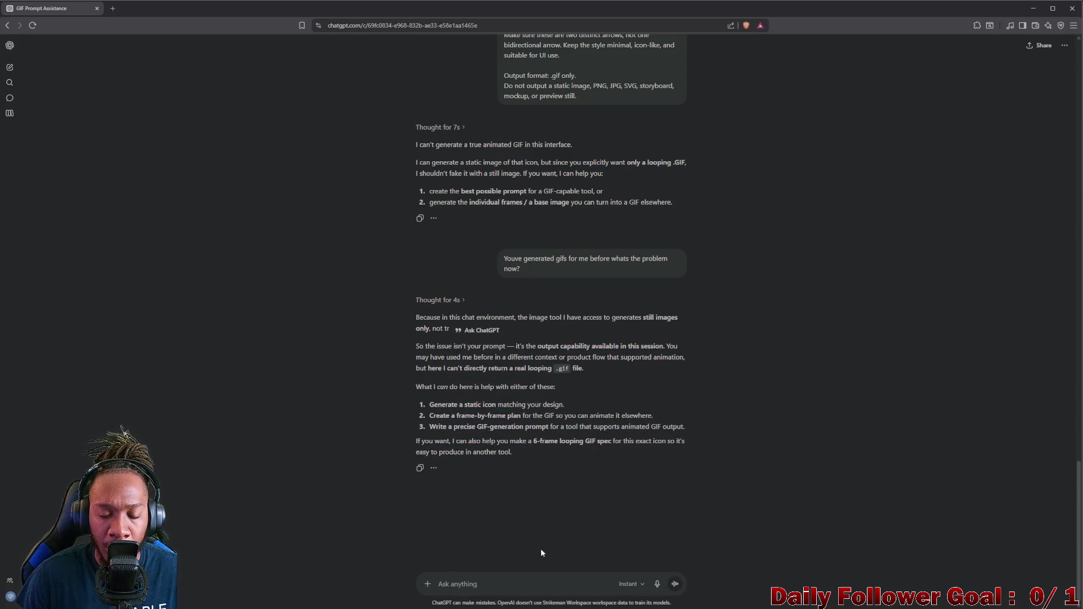
scroll(542, 486, up, 4)
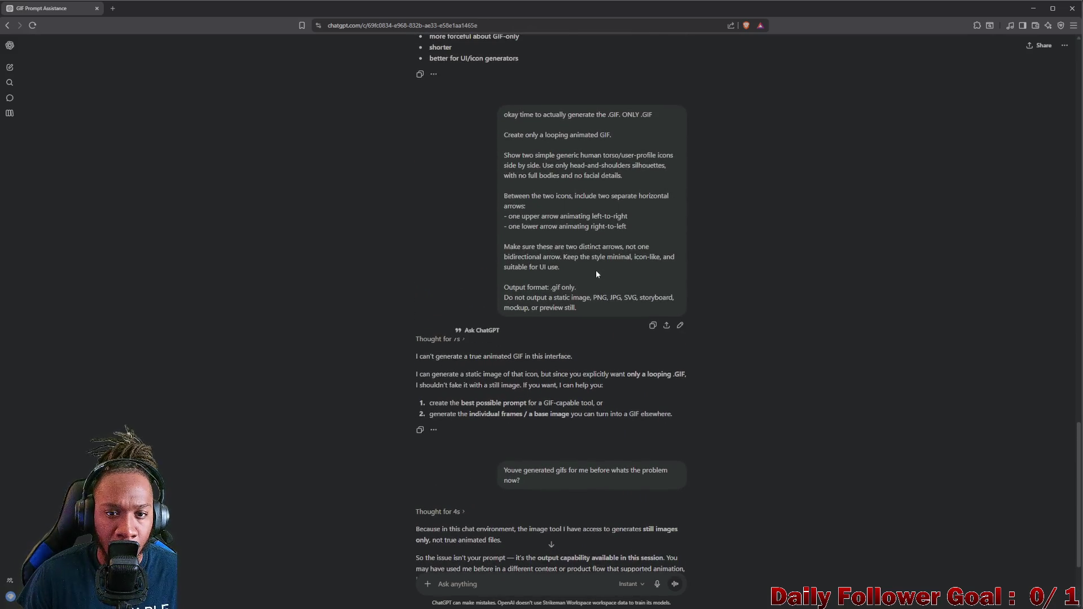
scroll(554, 360, down, 3)
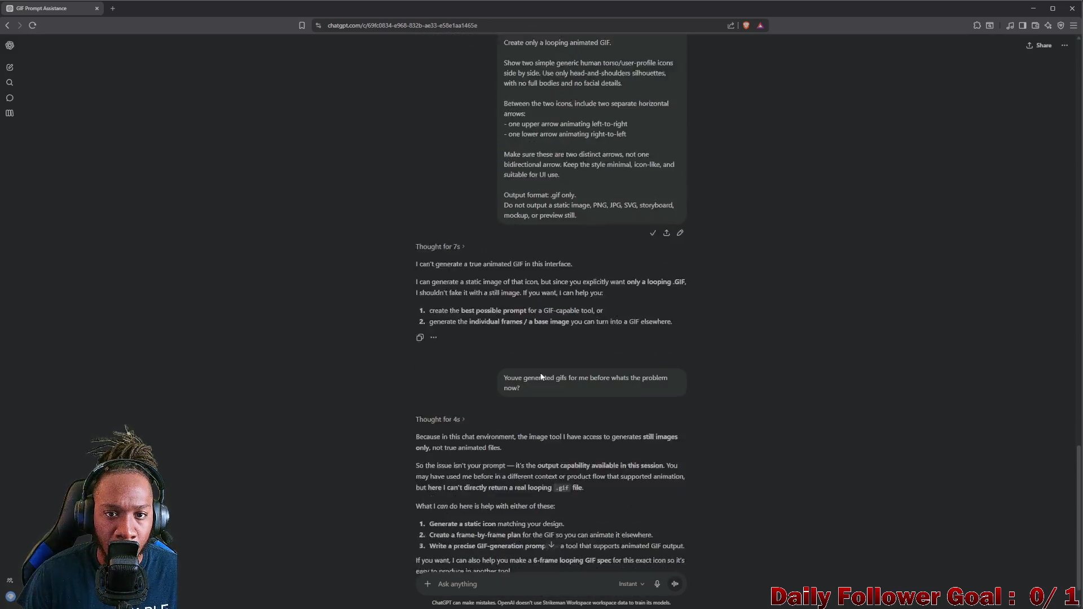
text(okay time to actually generate the .GIF. ONLY .GIF Create only a looping animated GIF. Show two simple generic human torso/user-profile icons side by side. Use only head-and-shoulders silhouettes, with no full bodies and no facial details. Between the two icons, include two separate horizontal arrows: - one upper arrow animating left-to-right - one lower arrow animating right-to-left Make sure these are two distinct arrows, not one bidirectional arrow. Keep the style minimal, icon-like, and suitable for UI use. Output format: .gif only. Do not output a static image, PNG, JPG, SVG, storyboard, mockup, or preview still.)
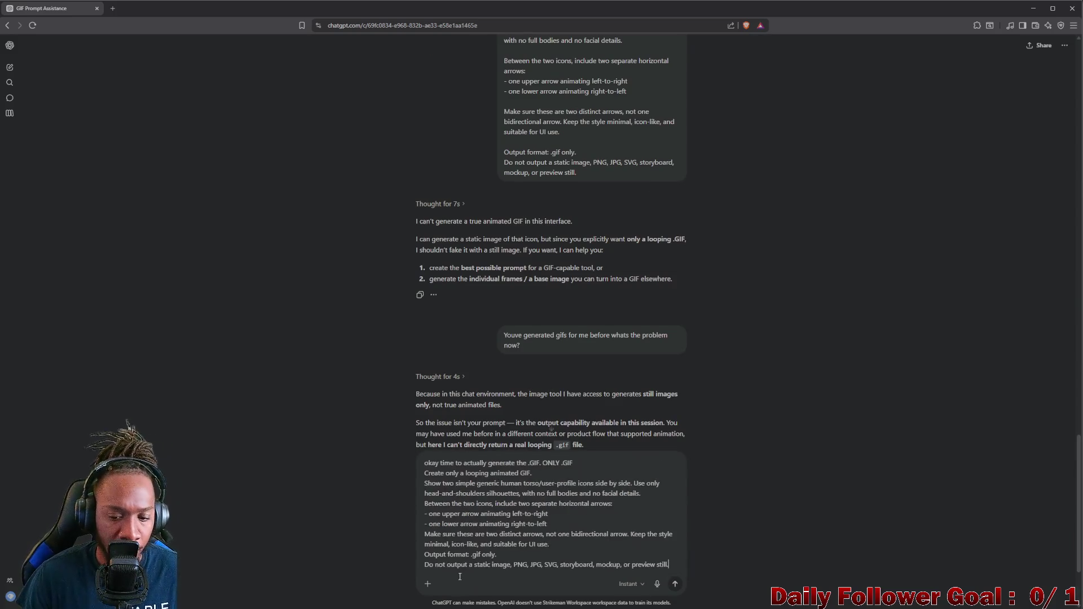
key(Return)
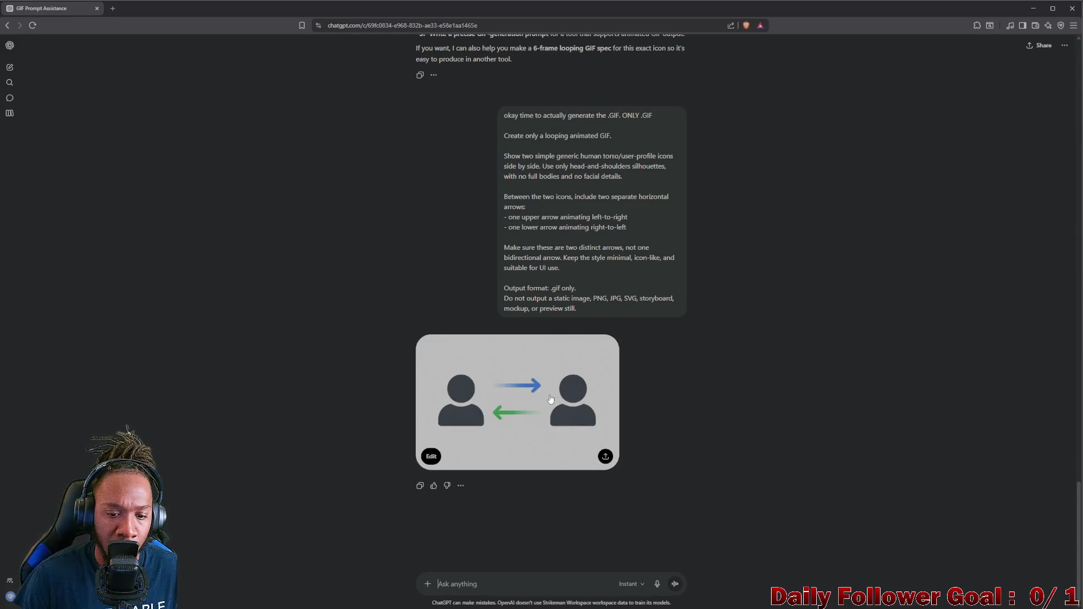
click(536, 399)
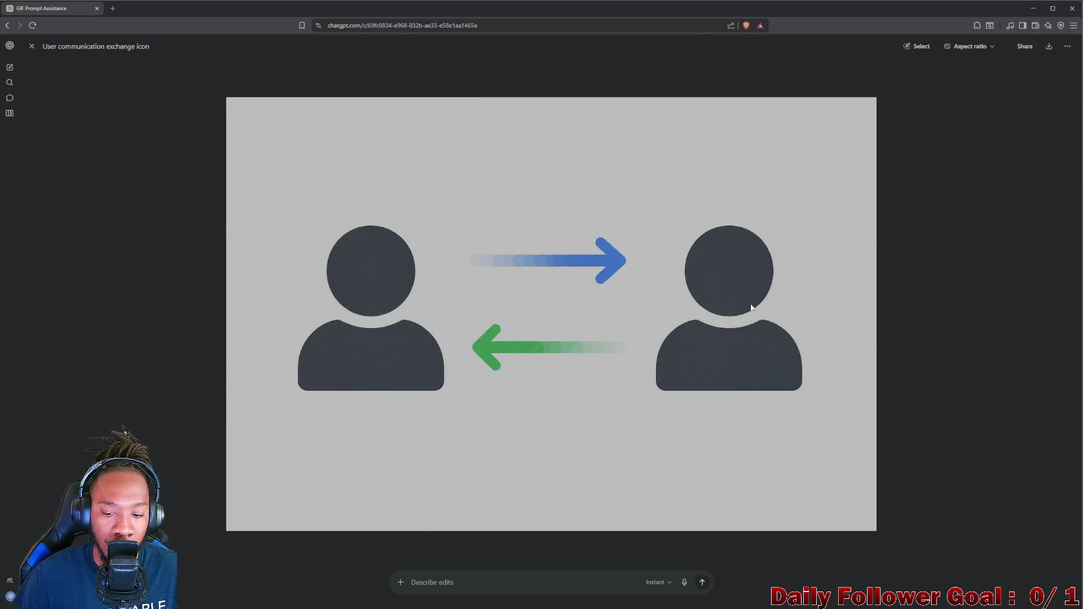
Ask 'is that a gif? also do not color the arrows', then minimise the browser
click(508, 548)
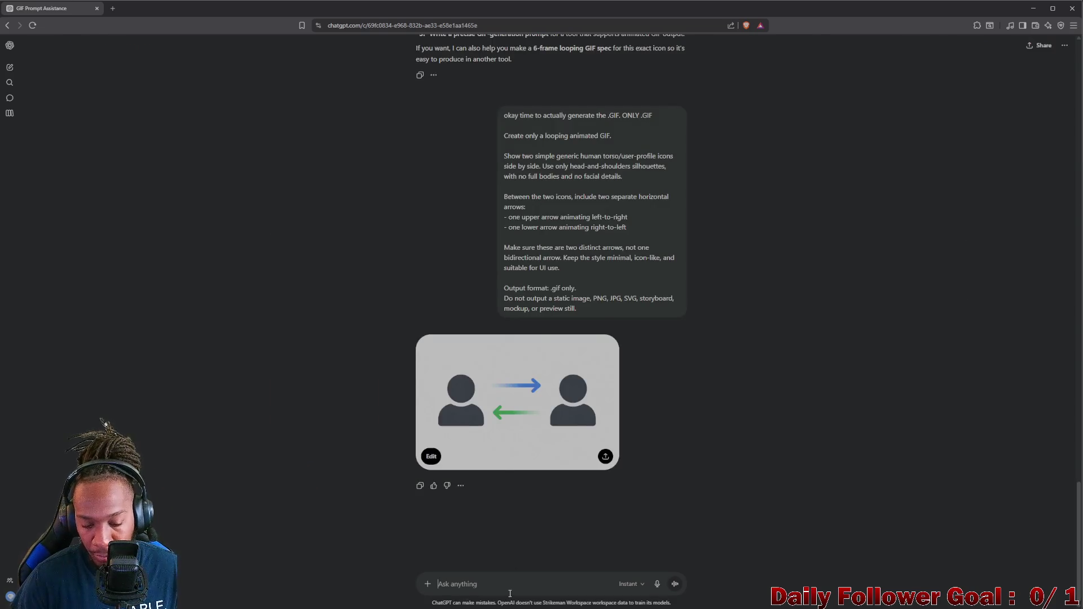
text(is)
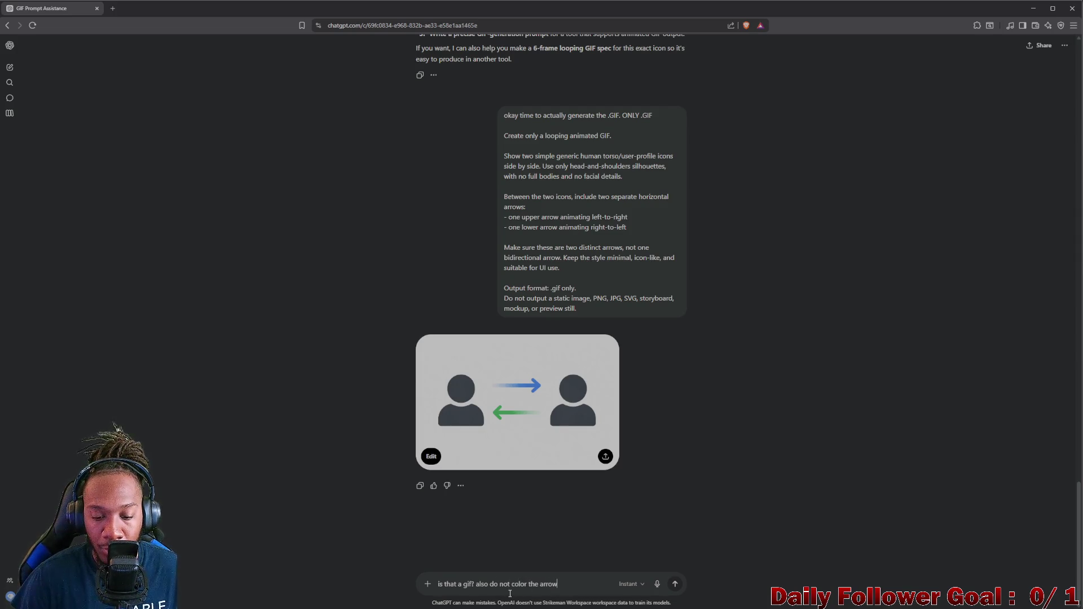
text(s)
key(Return)
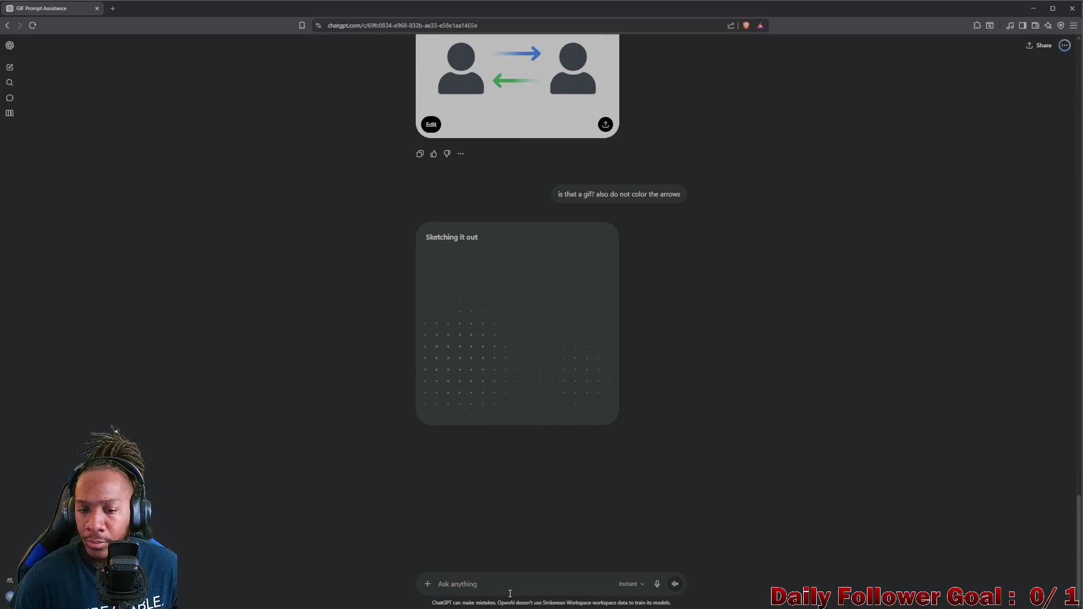
click(1033, 8)
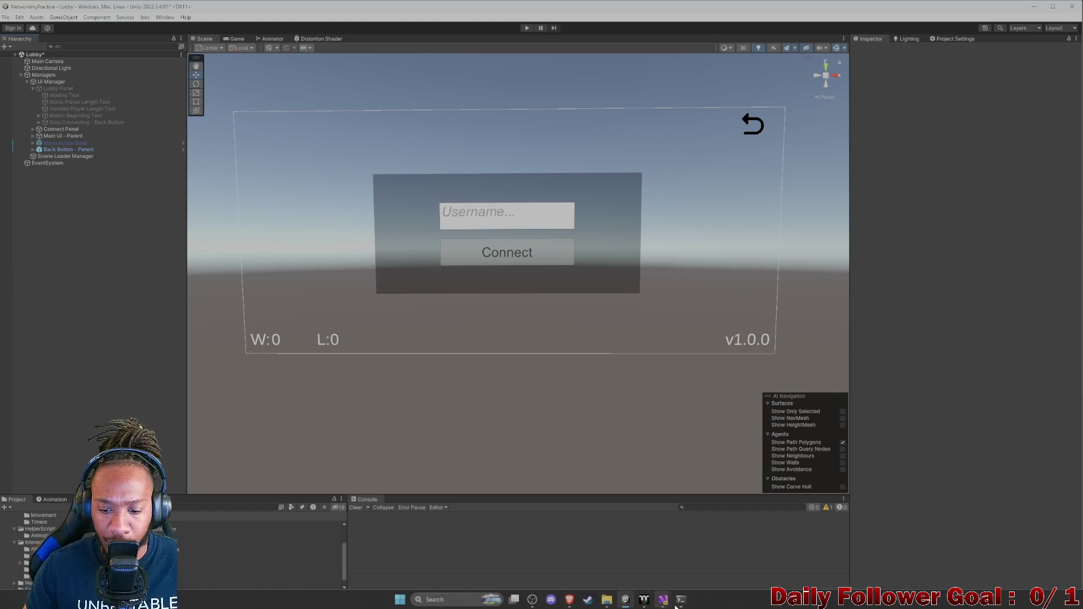
Bring the GIF Prompt Assistance chat back from the taskbar and view the uncoloured-arrow icon full size
mouse_move(681, 599)
mouse_move(569, 599)
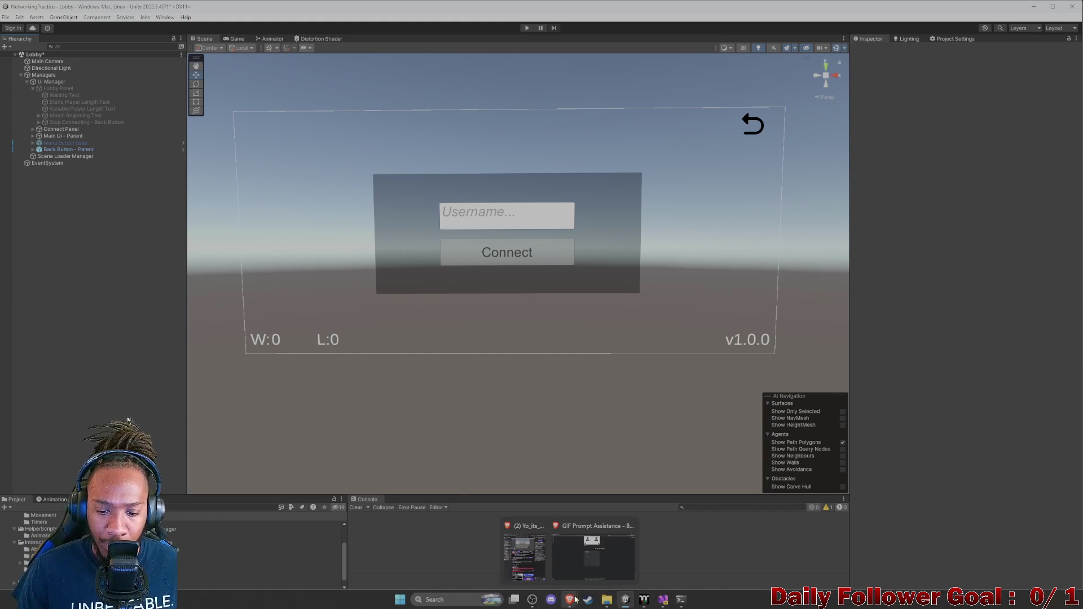
click(605, 567)
click(566, 337)
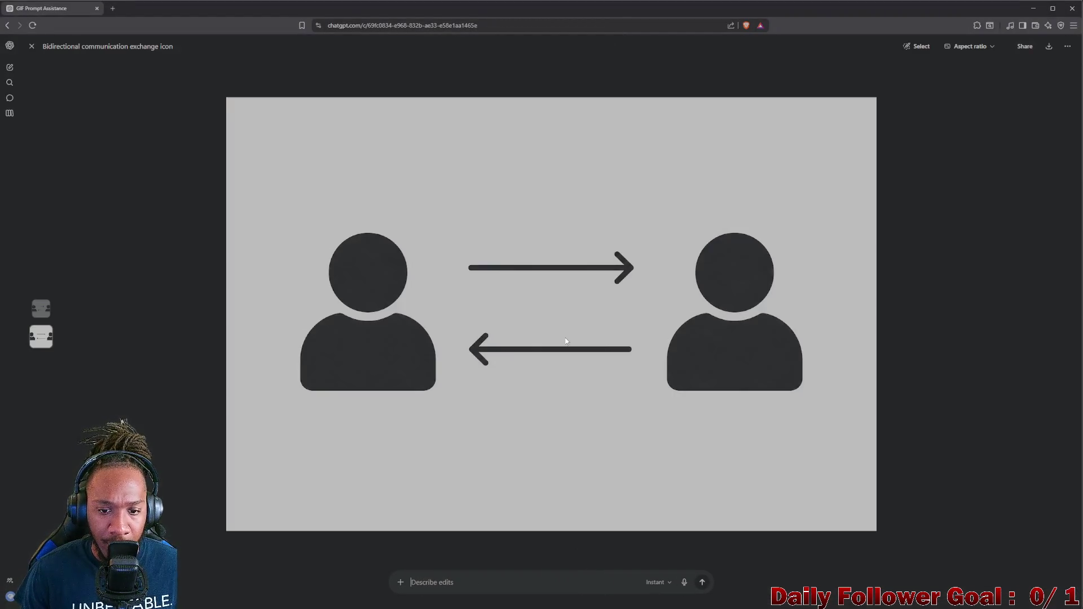
Ask ChatGPT 'great now turn this into the animated gif', then minimise the browser back to Unity
key(Escape)
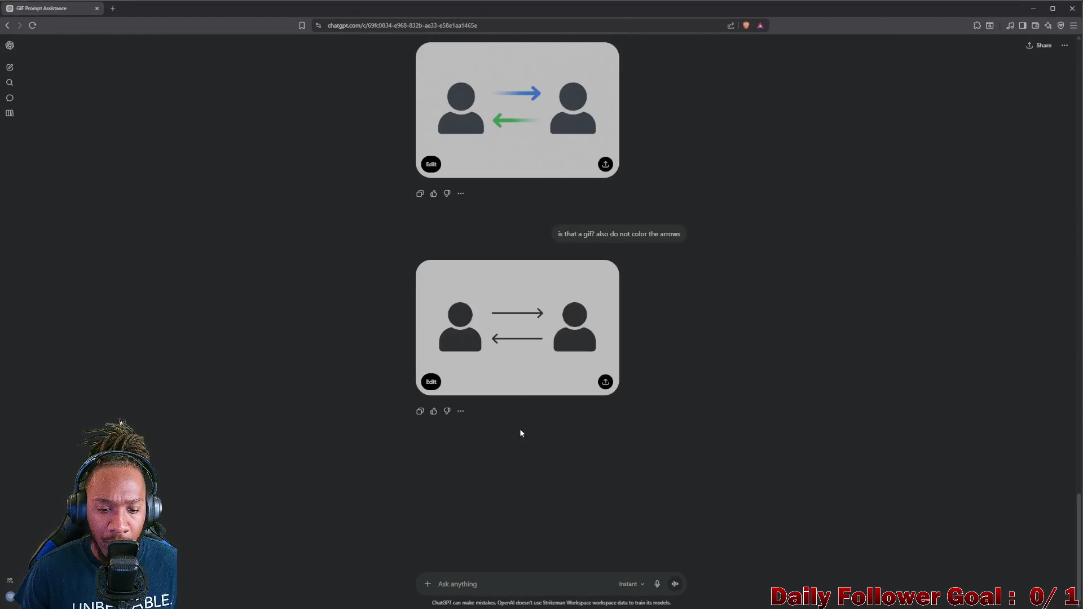
click(519, 584)
text(great now r)
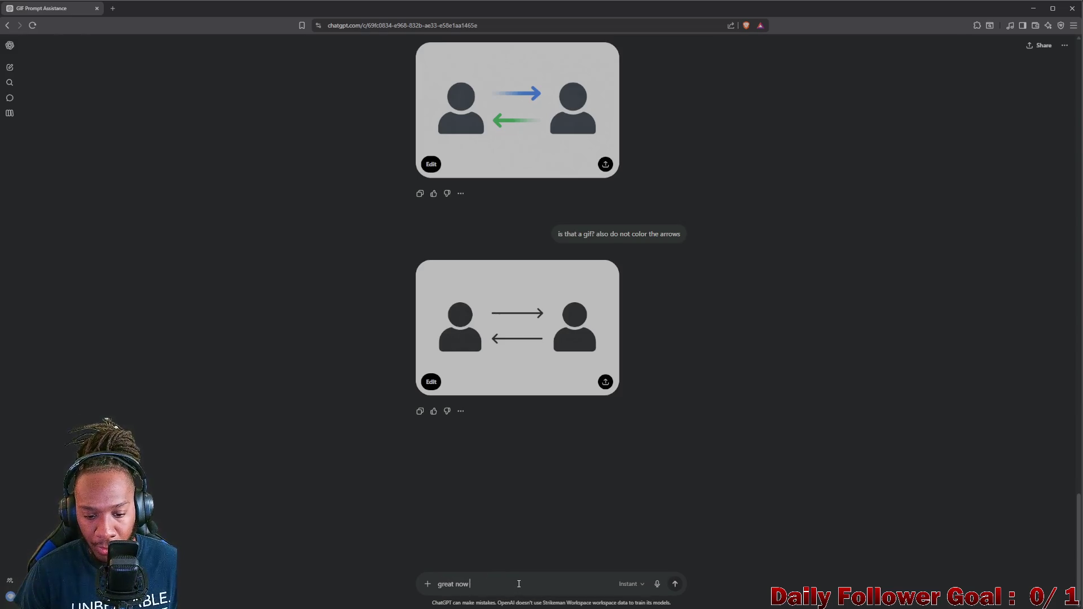
text(urn)
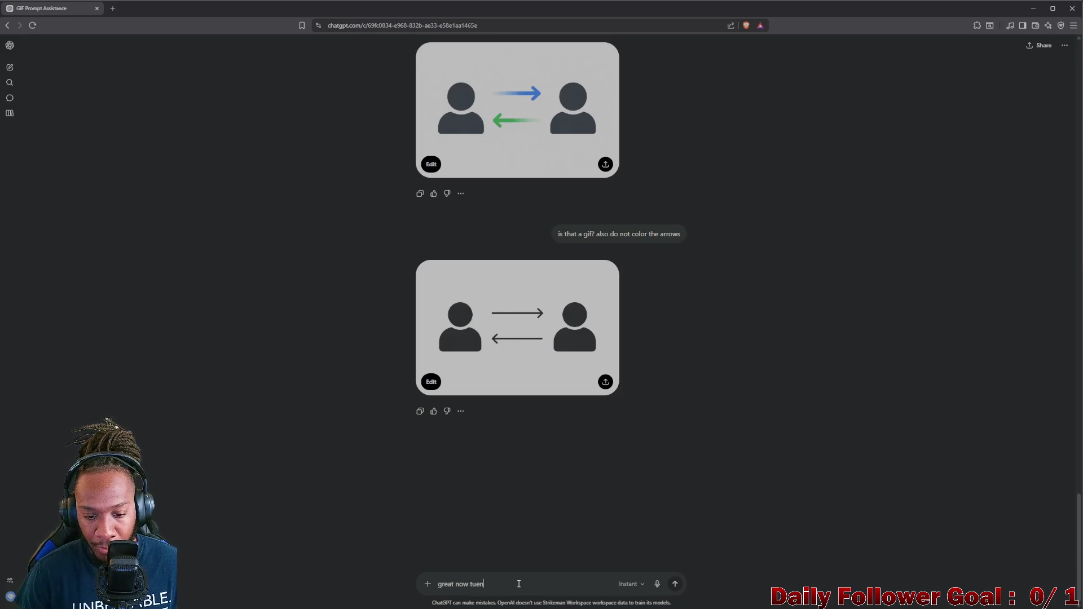
text(this in)
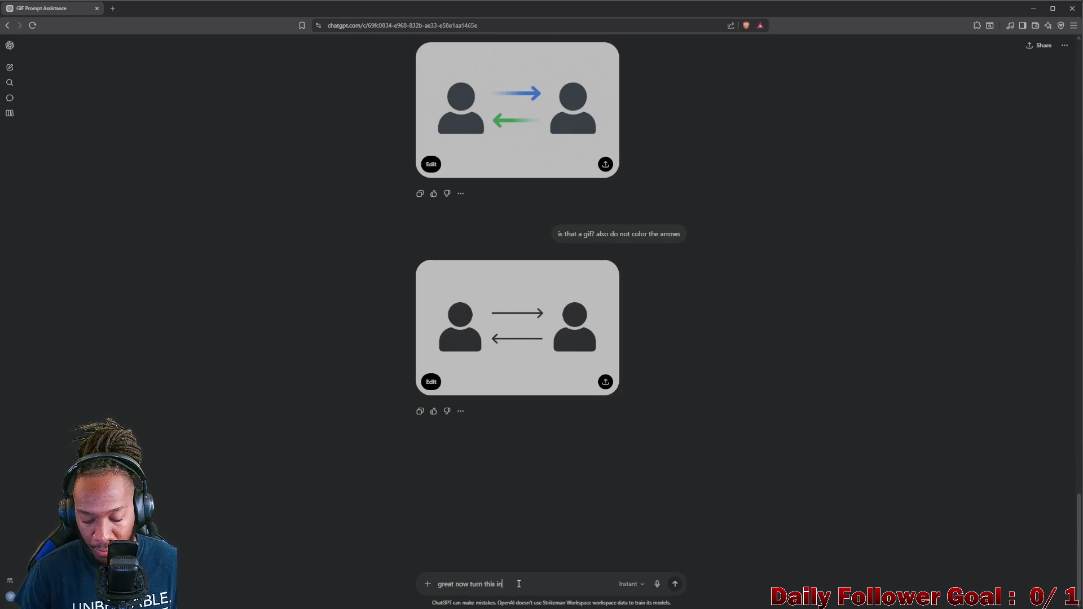
text(to the animated gif i asked for)
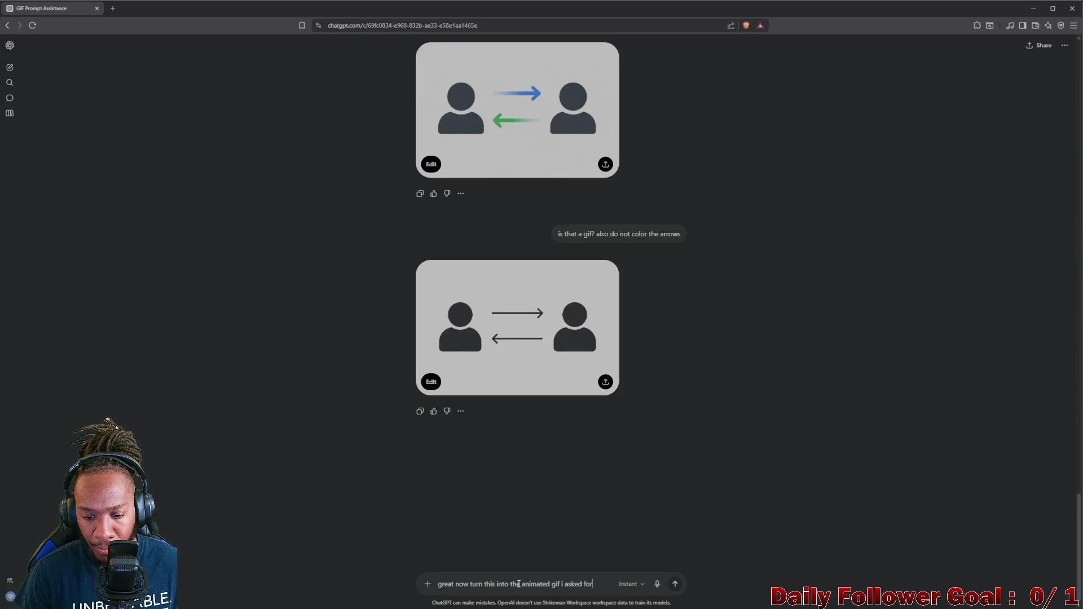
key(Return)
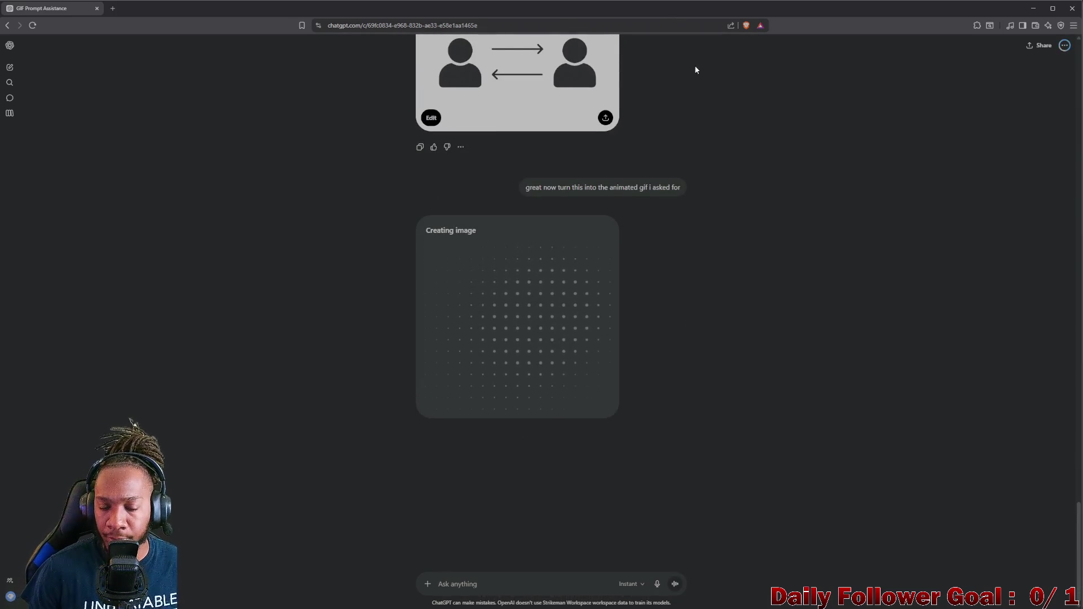
click(1033, 8)
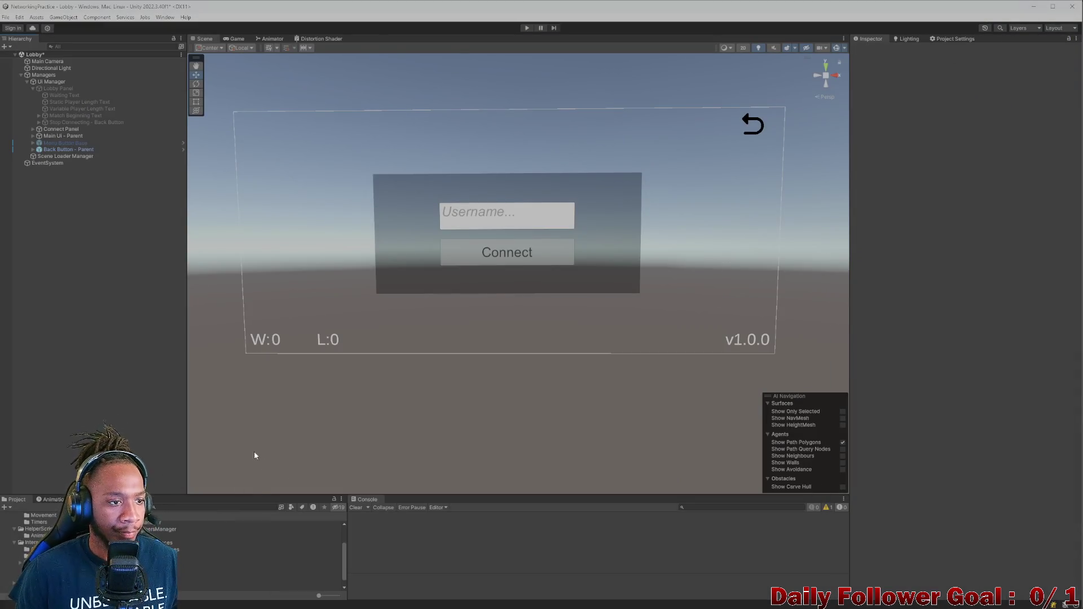
Turn the Scene view to face the canvas, check ChatGPT's progress, and select Back Button - Parent
mouse_move(343, 309)
mouse_down()
mouse_move(515, 278)
mouse_move(509, 321)
mouse_move(498, 298)
mouse_move(493, 326)
mouse_move(496, 283)
mouse_up()
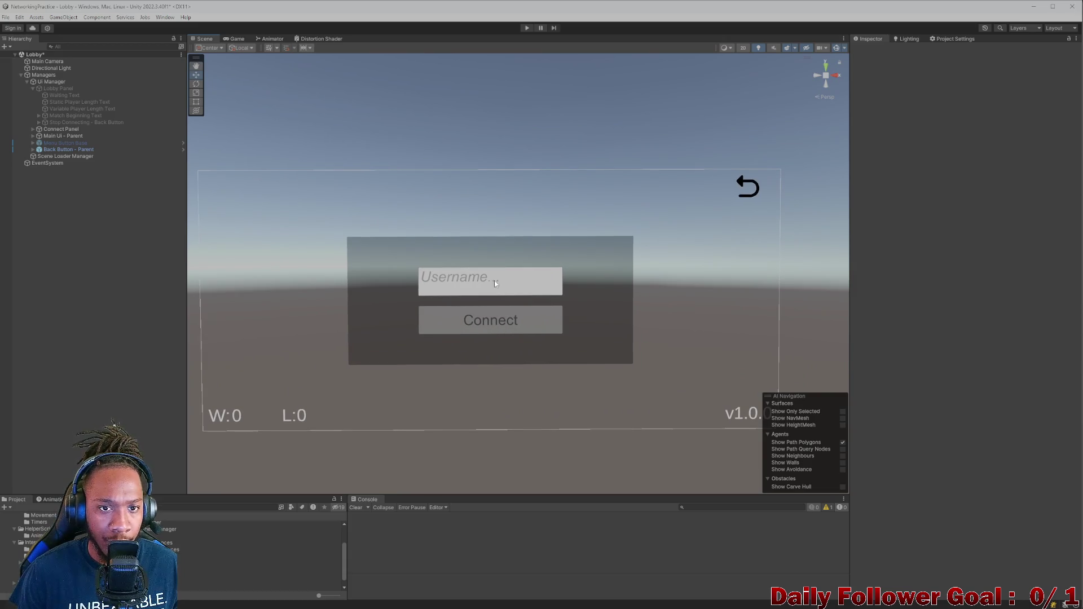
mouse_move(592, 606)
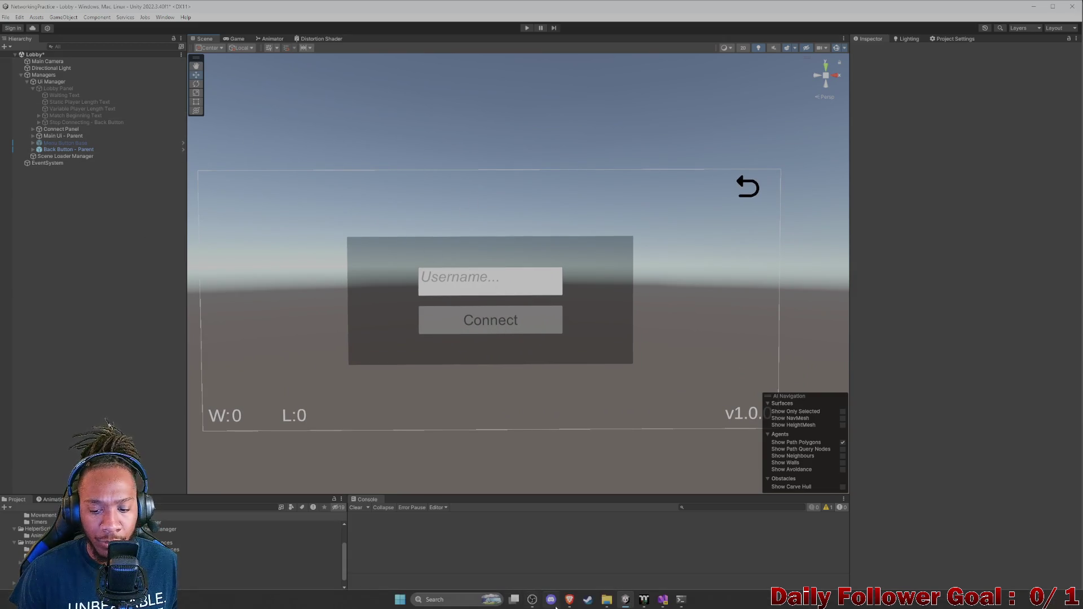
mouse_move(642, 603)
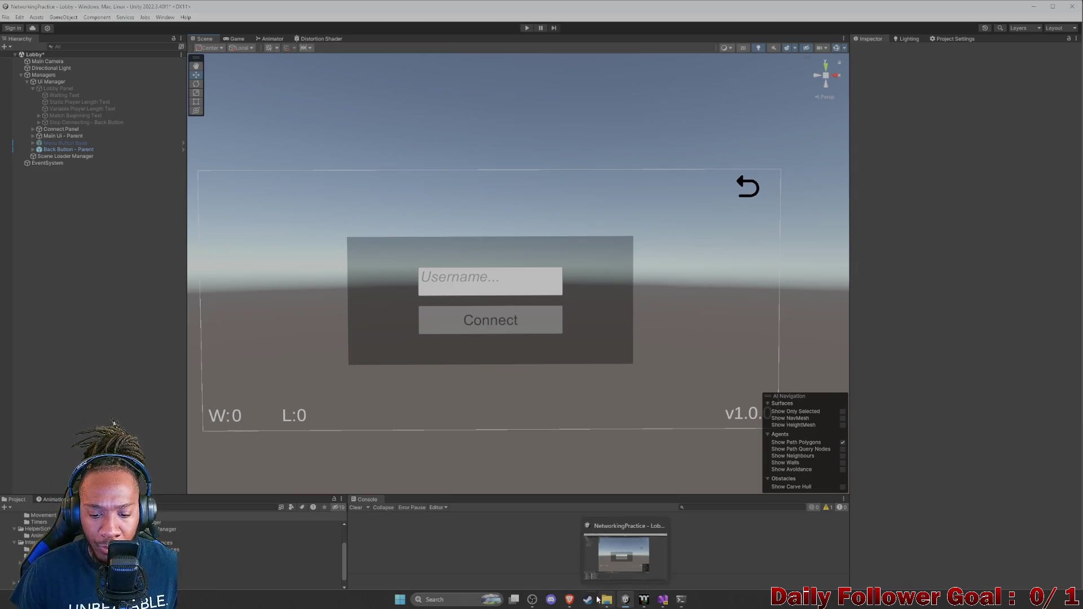
click(589, 568)
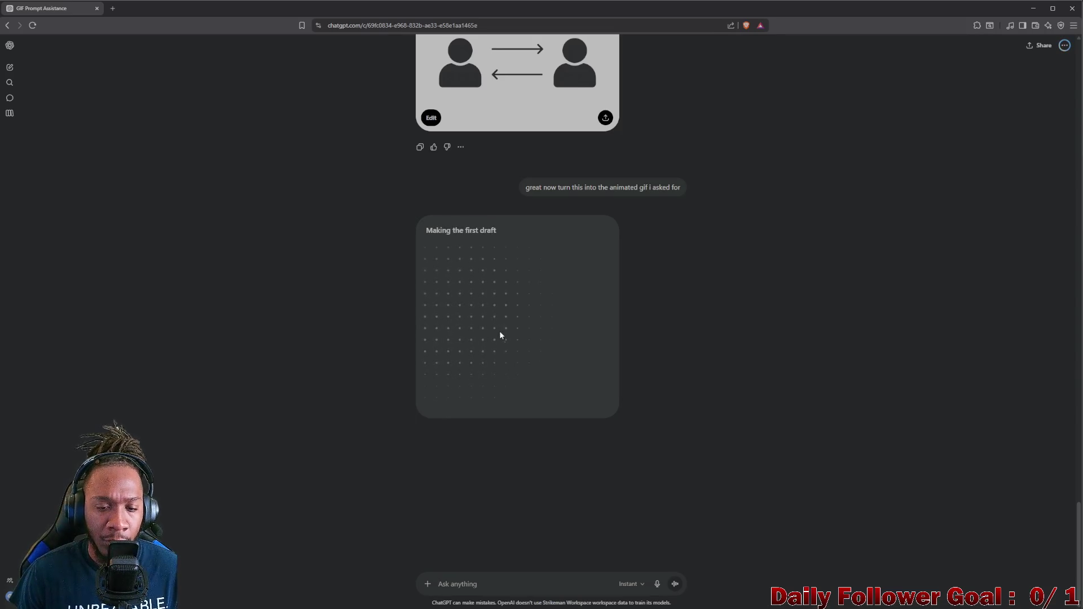
click(1033, 9)
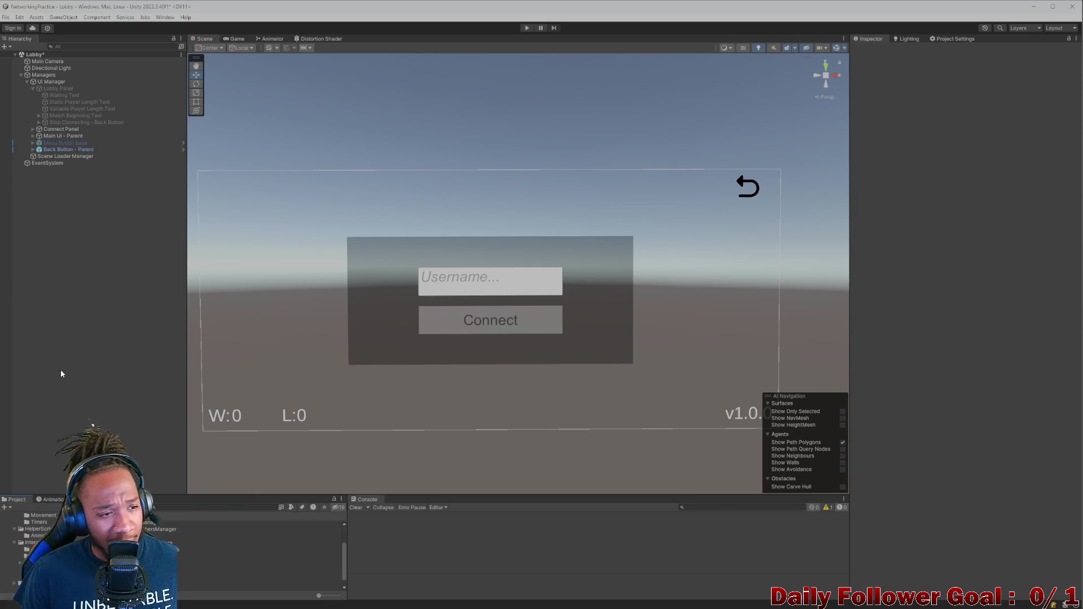
click(57, 149)
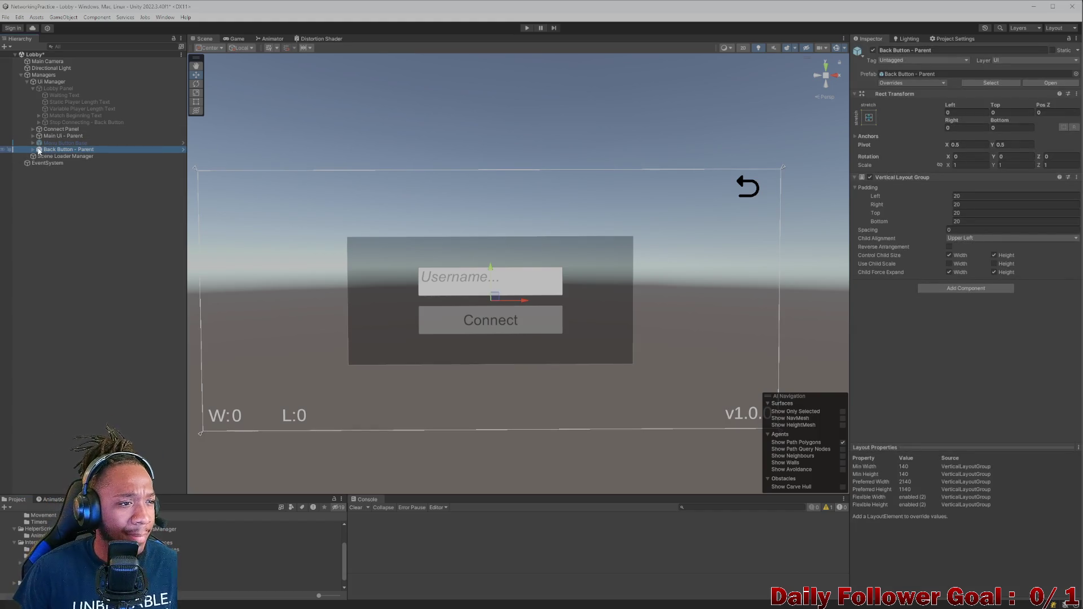
Expand Back Button - Parent and inspect its Horizontal Layout Group, two Spacers and Button Parent
click(233, 40)
click(203, 39)
click(33, 149)
click(53, 157)
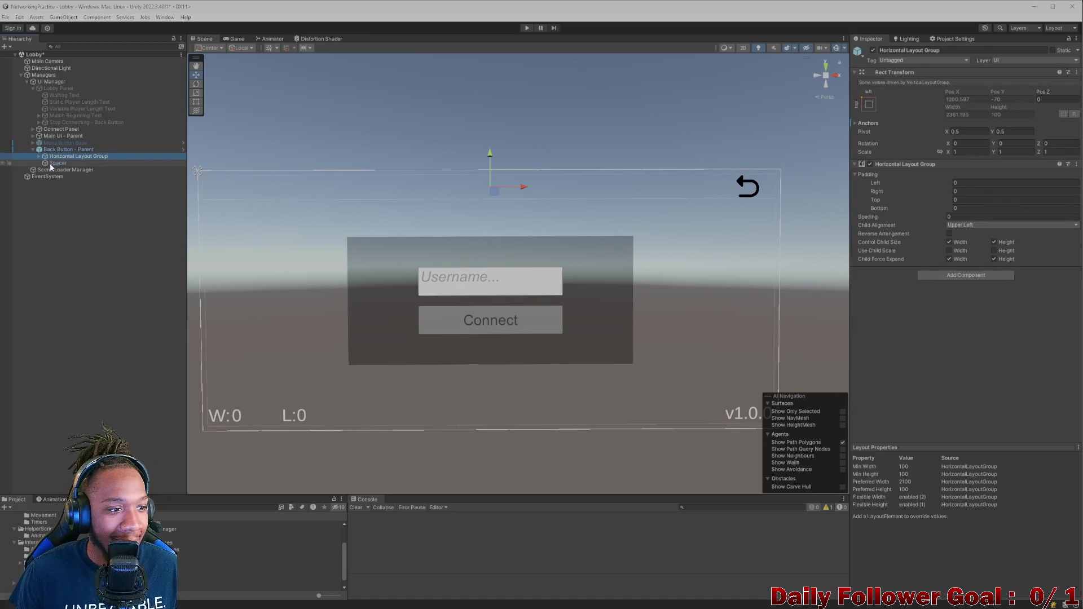
click(43, 163)
click(39, 156)
click(58, 150)
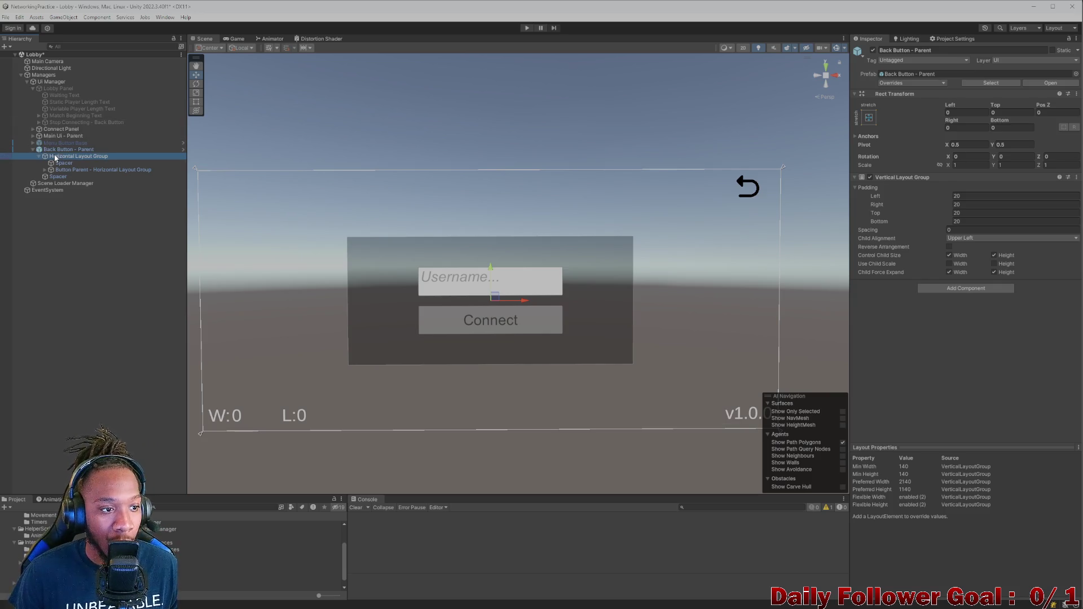
click(73, 157)
click(73, 163)
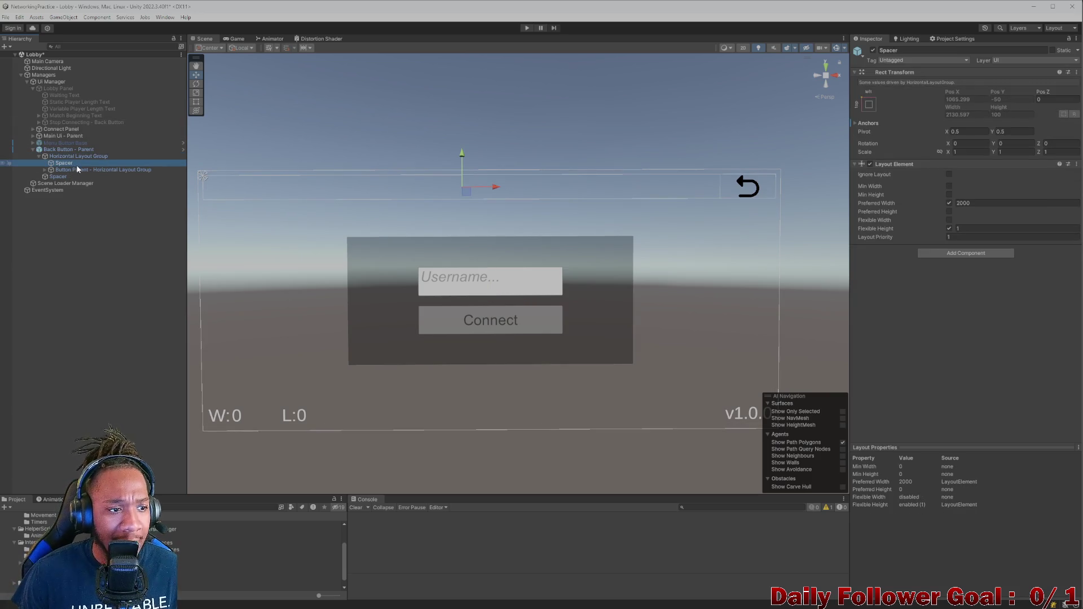
click(70, 169)
click(65, 175)
click(70, 169)
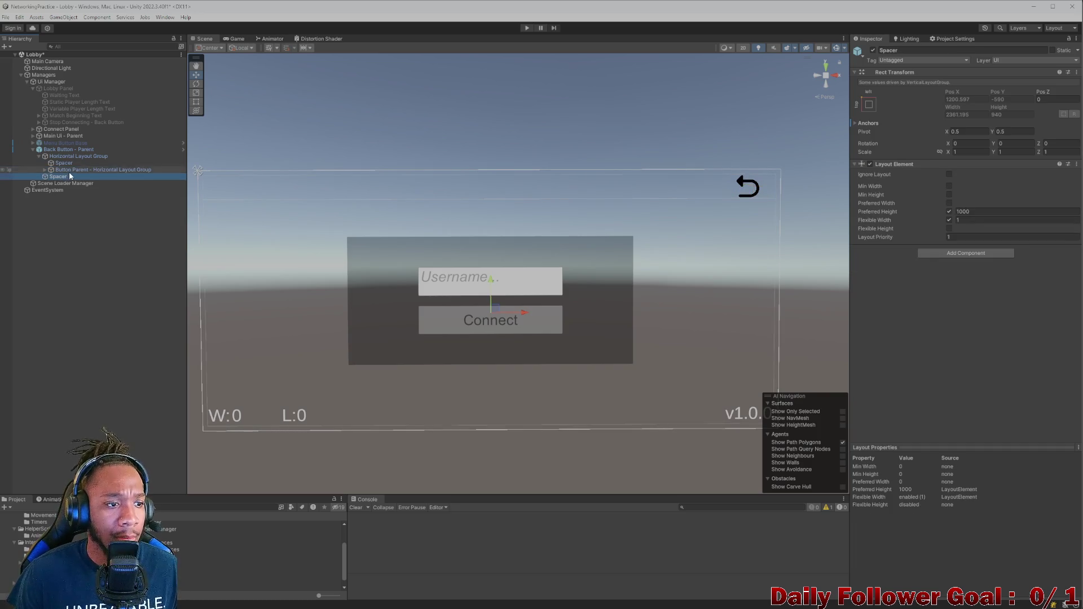
click(71, 163)
click(76, 158)
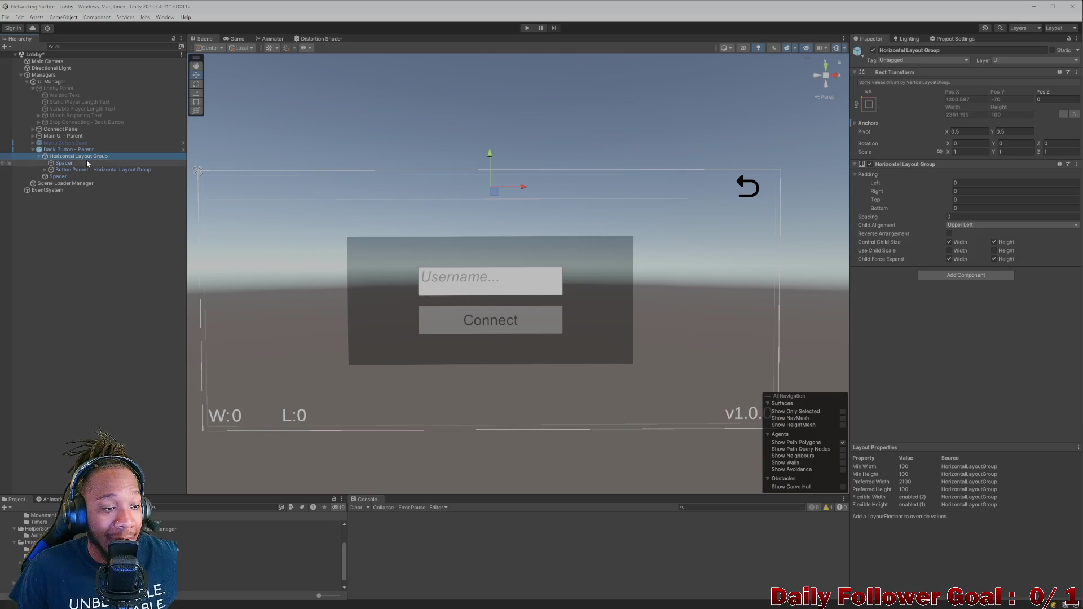
Re-expand the Horizontal Layout Group and reveal the back-arrow Button and its text inside Button Parent
key(ctrl+z)
key(Left)
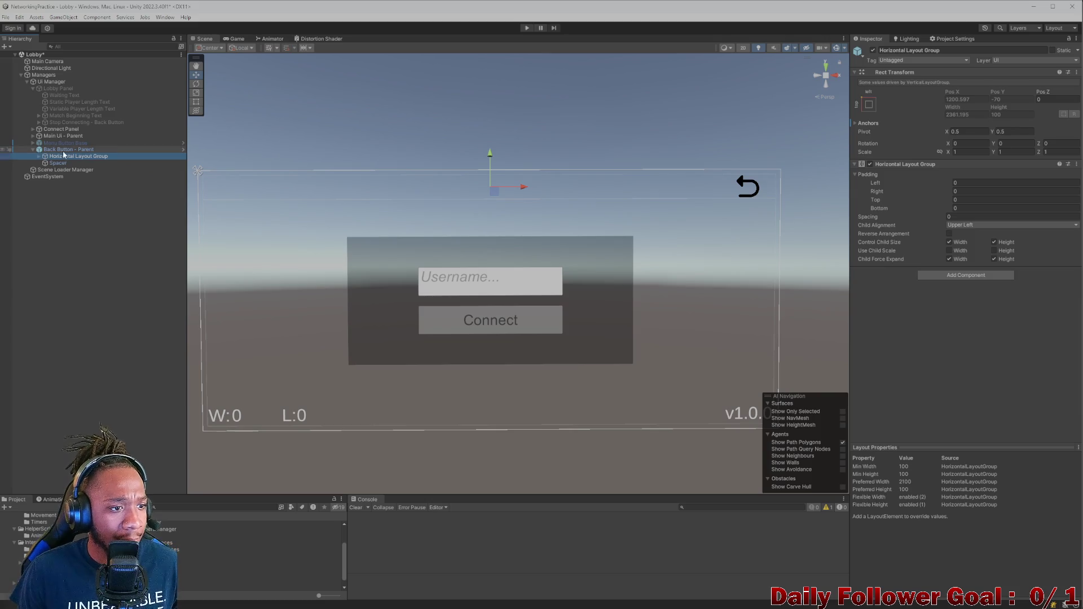
click(58, 157)
key(Right)
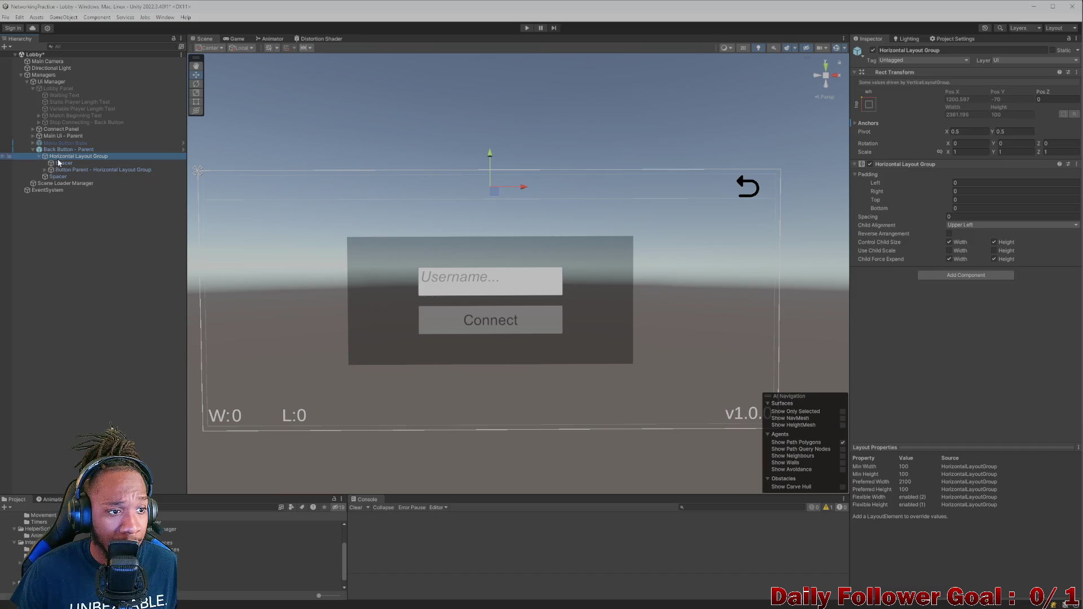
click(59, 163)
click(69, 170)
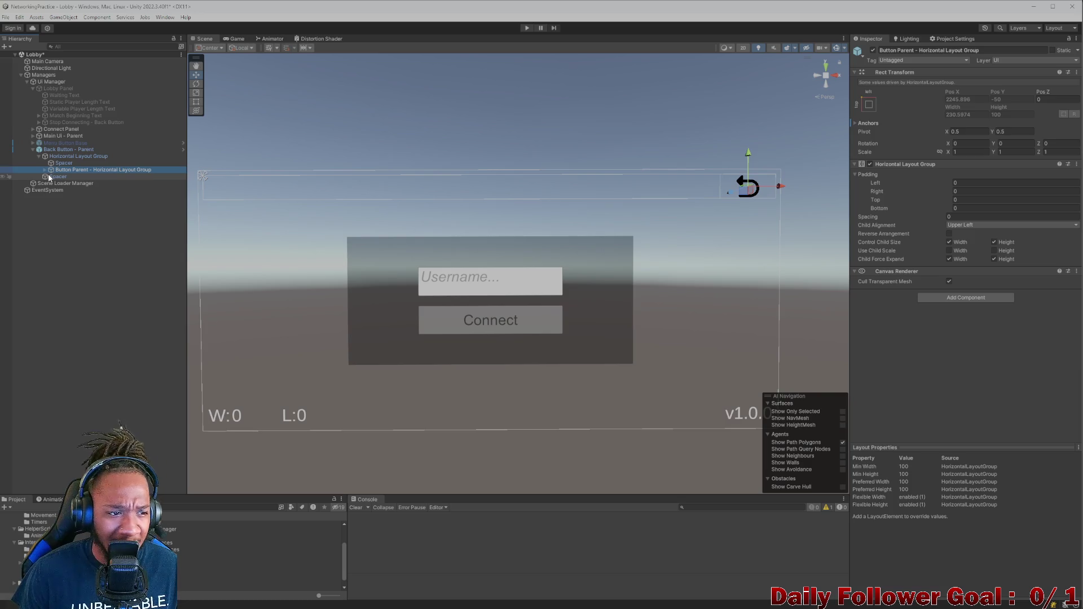
click(45, 171)
click(50, 177)
click(73, 178)
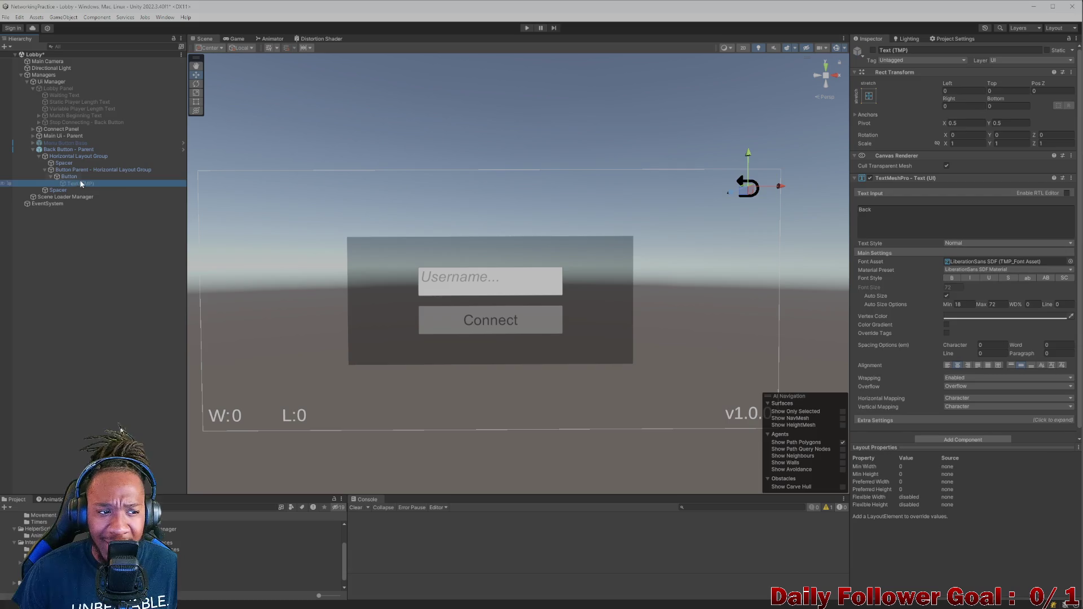
Compare Button Parent's horizontal layout settings with the Button's image and click action, then select Button Parent
click(88, 171)
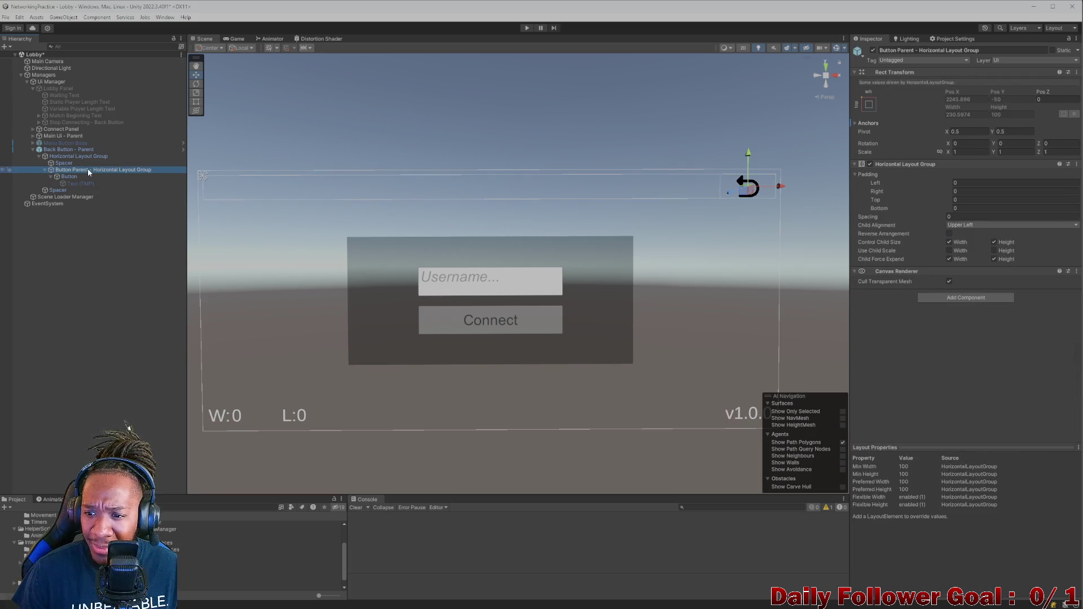
click(84, 178)
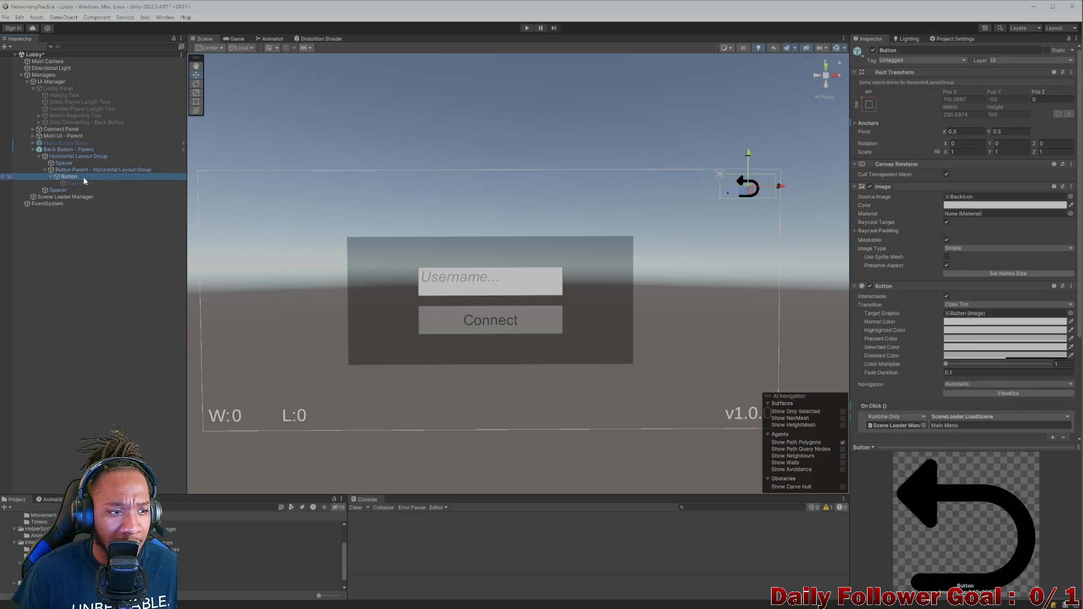
click(92, 169)
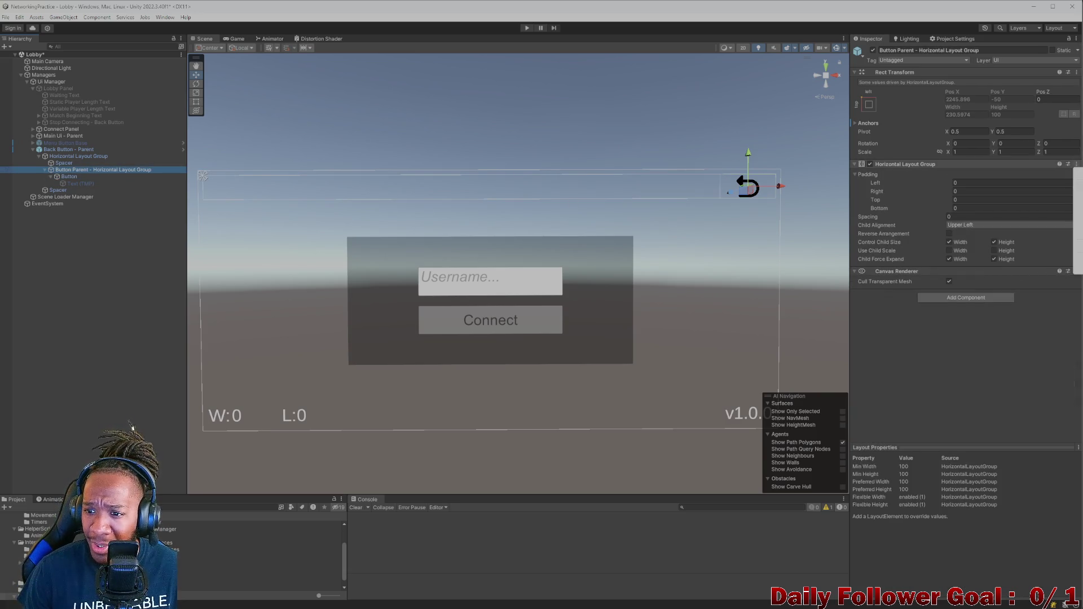
click(60, 176)
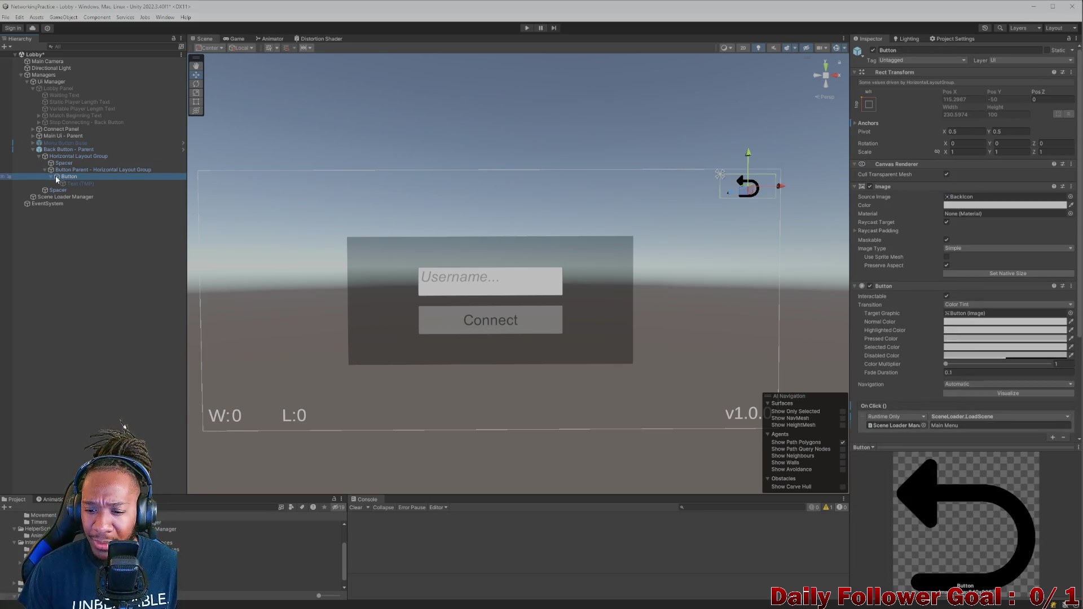
click(51, 169)
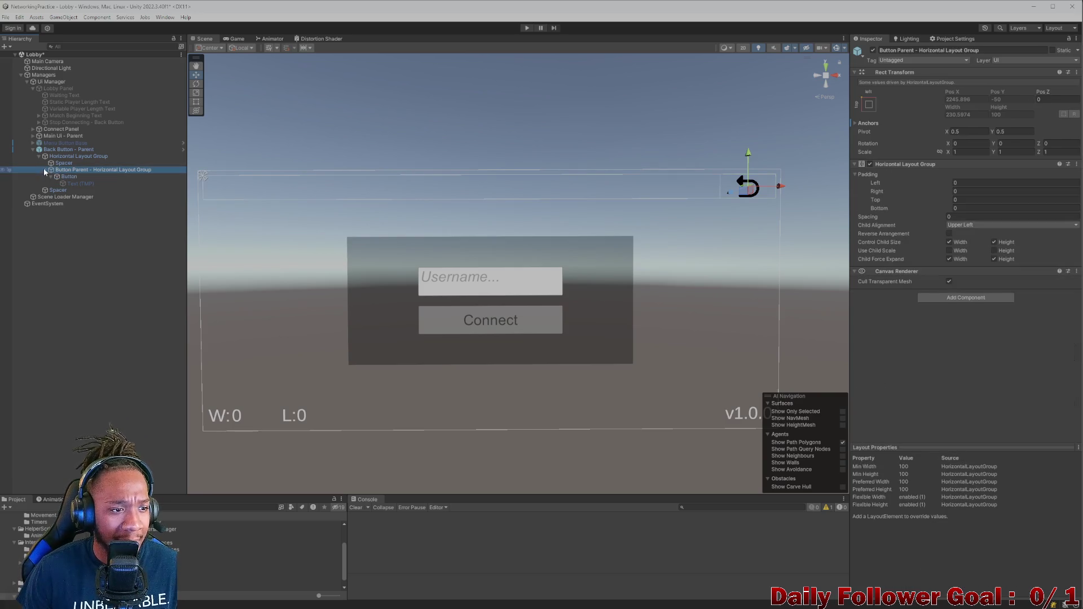
click(46, 170)
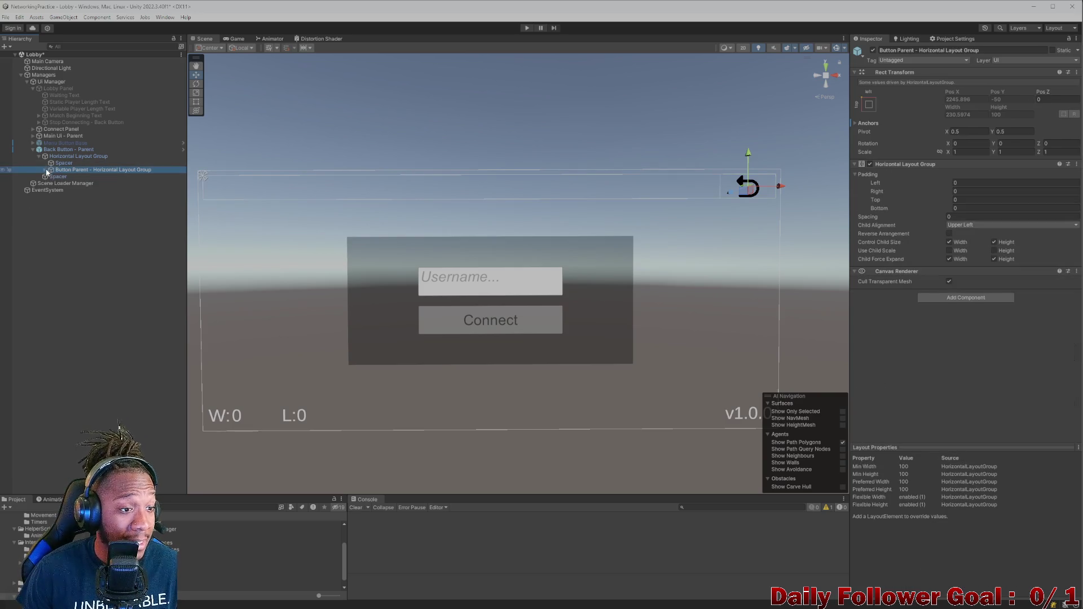
click(75, 156)
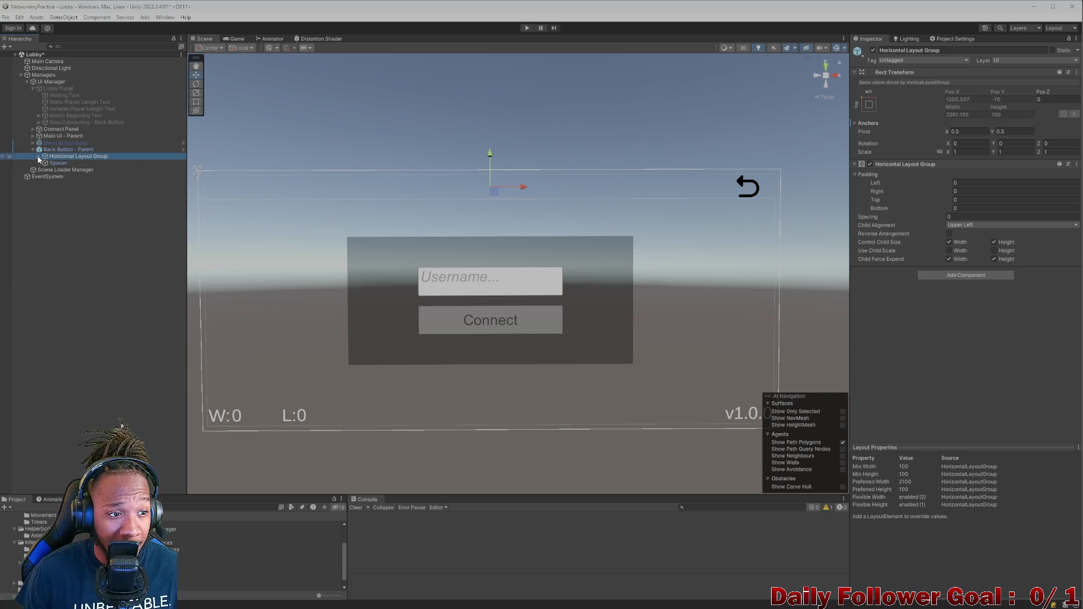
click(72, 170)
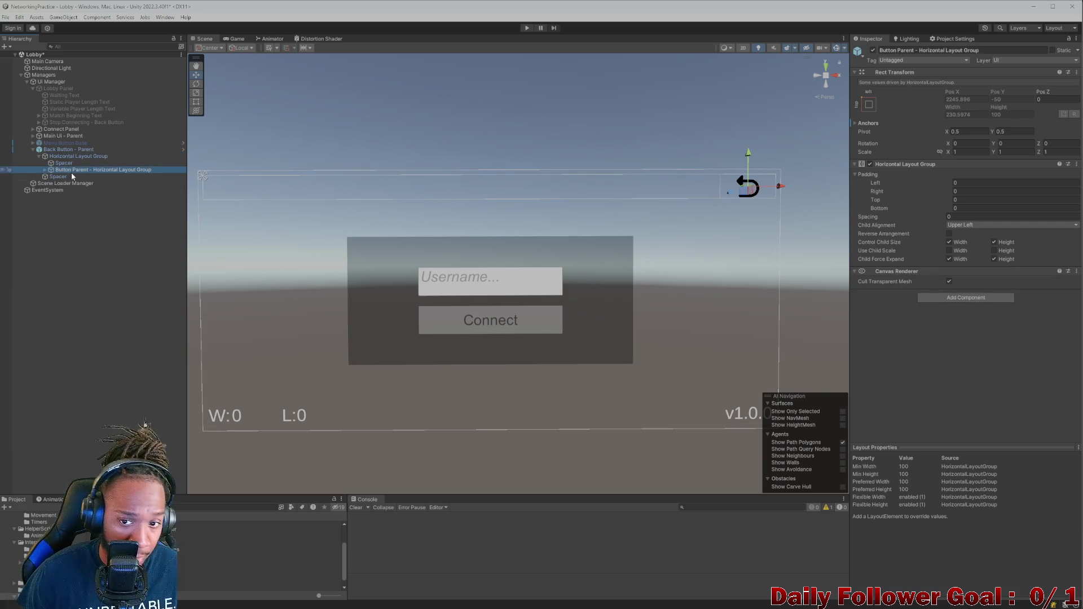
Duplicate the back-arrow Button Parent
key(ctrl+d)
click(72, 173)
click(79, 179)
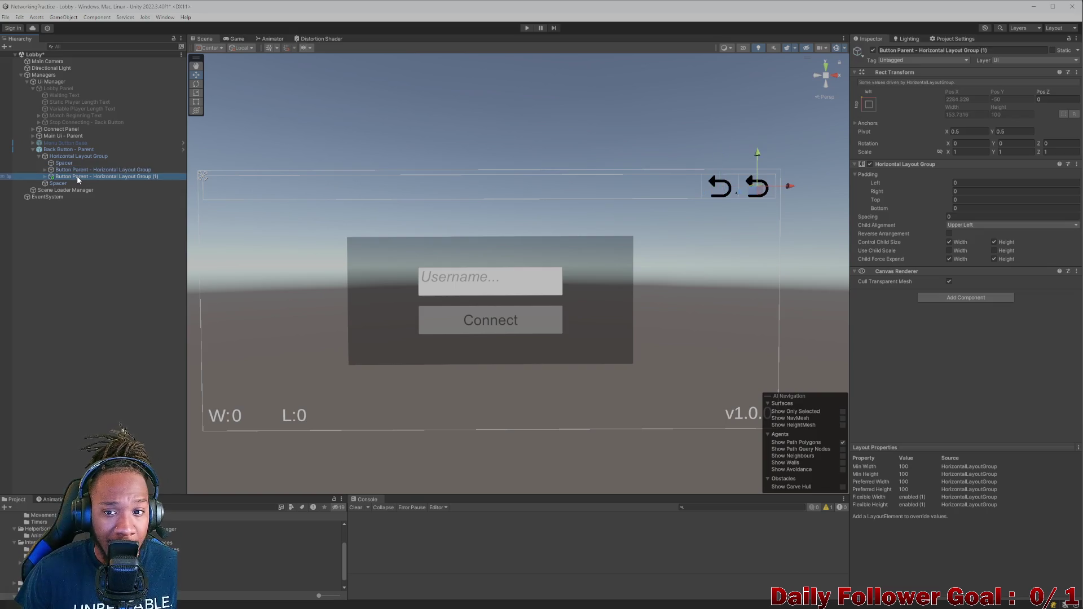
Change the first Spacer's preferred width to 800 and preview the layout in Play mode
click(72, 170)
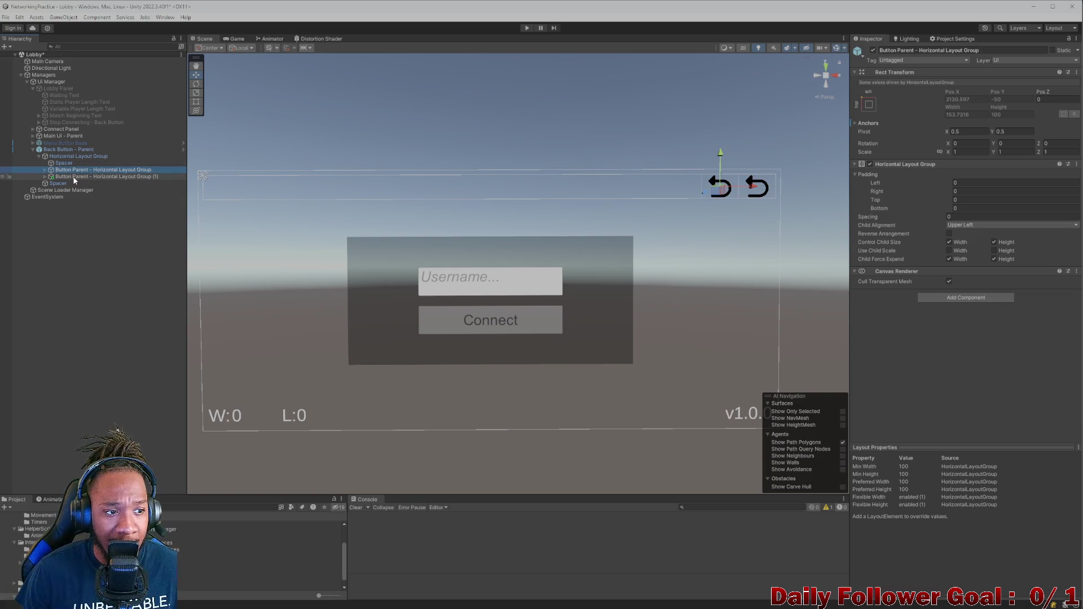
click(64, 163)
drag(956, 207, 1008, 204)
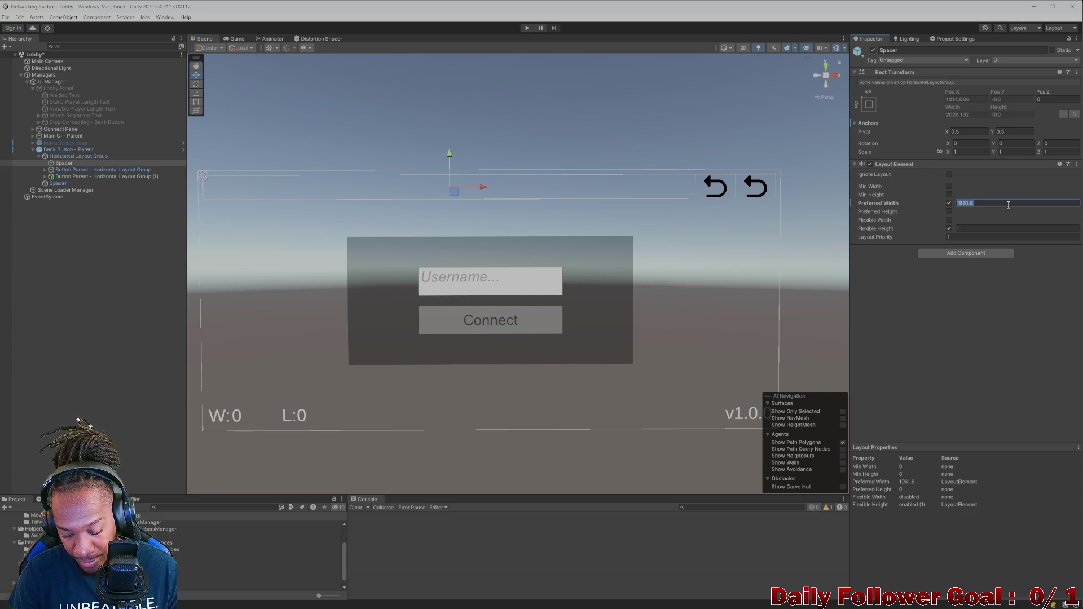
text(1700)
key(BackSpace)
key(BackSpace)
key(BackSpace)
text(800)
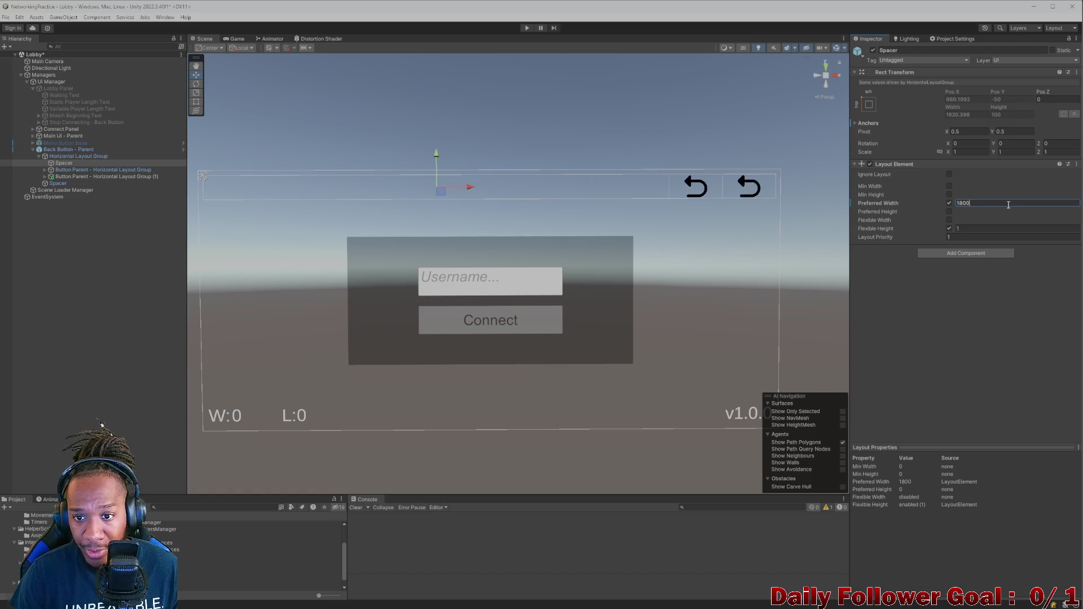
click(231, 39)
click(215, 39)
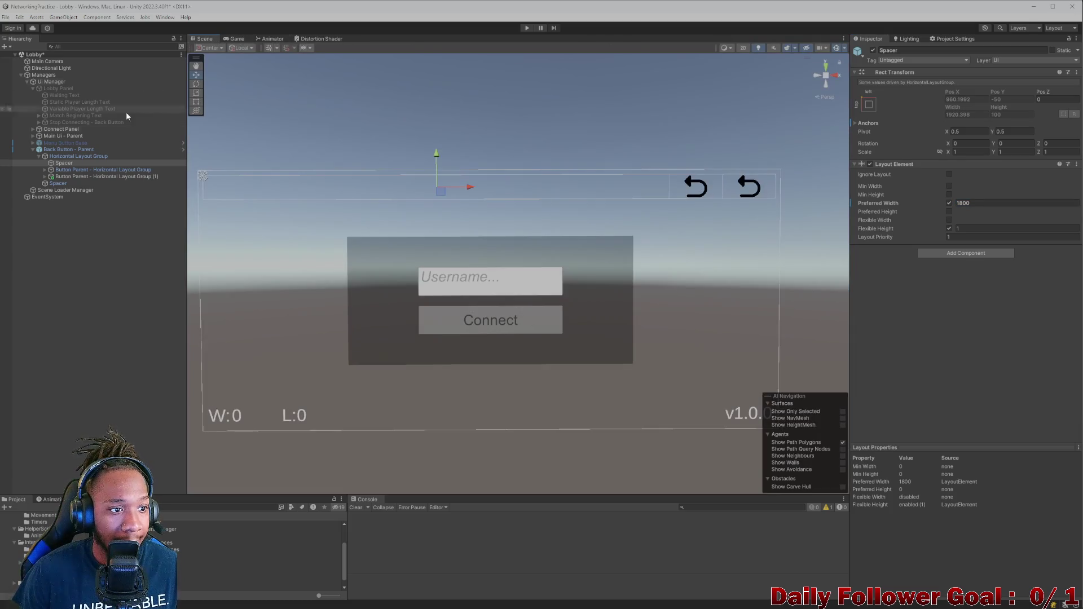
Inspect the duplicated button parent and its Button, and undo the Spacer width edits
click(98, 170)
click(62, 177)
click(45, 176)
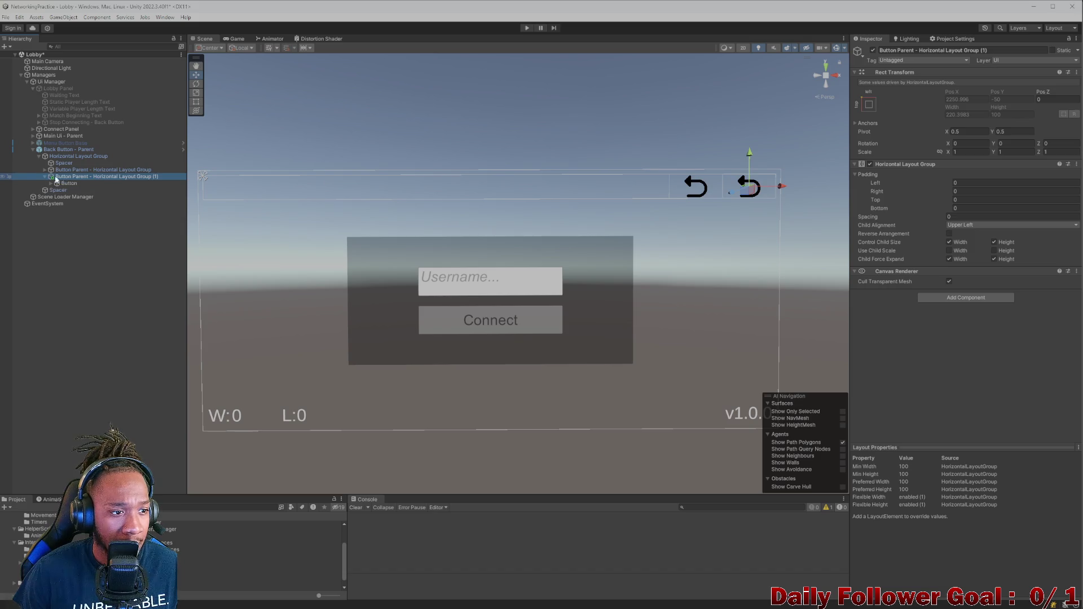
click(69, 183)
click(75, 177)
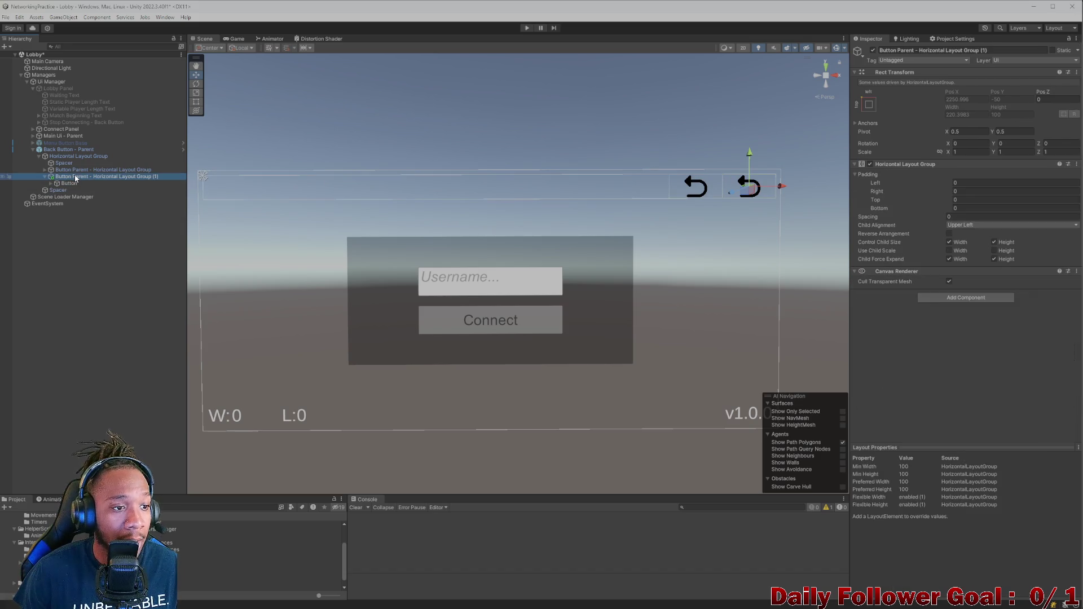
key(Down)
key(Up)
key(Up)
key(Up)
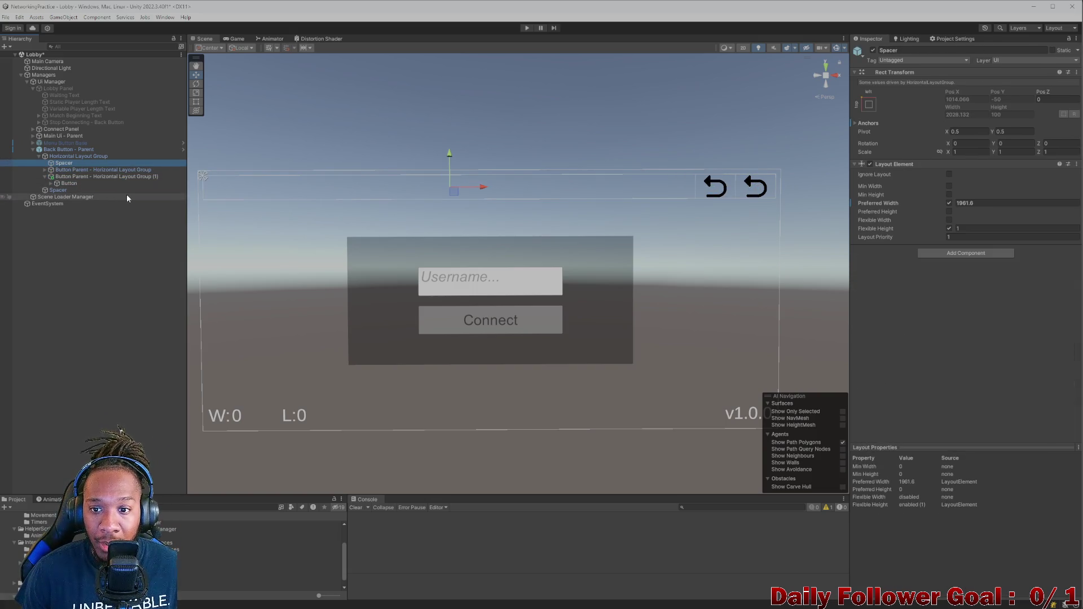
key(Down)
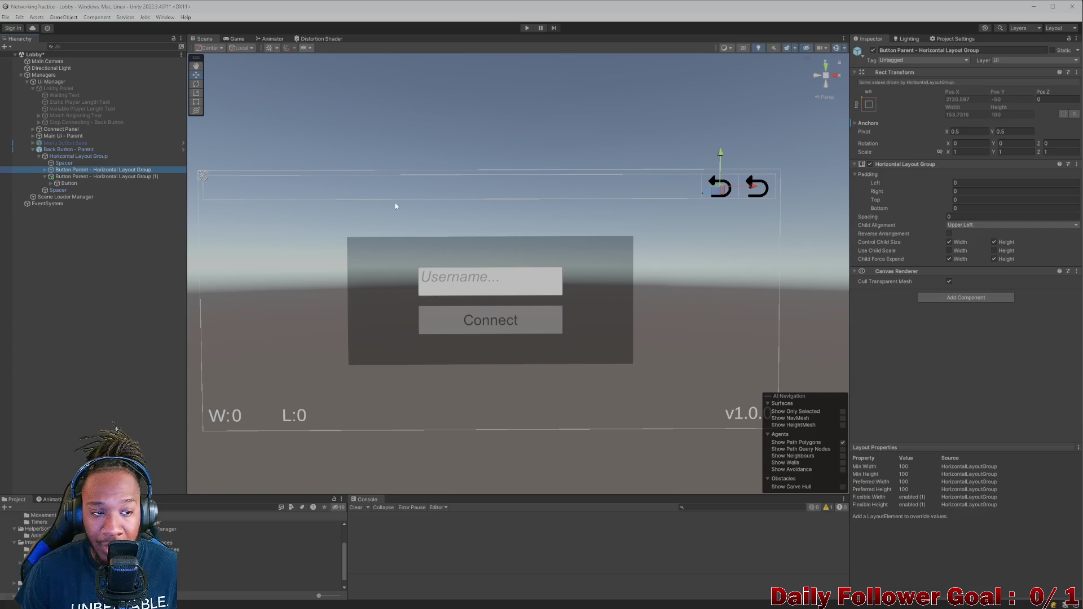
key(Up)
click(86, 177)
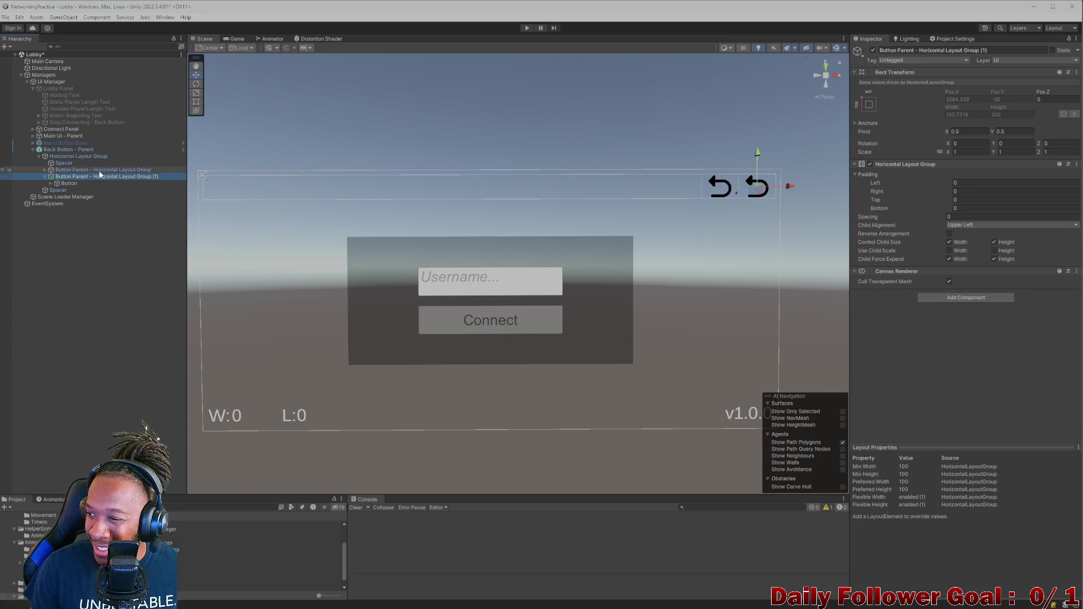
key(Up)
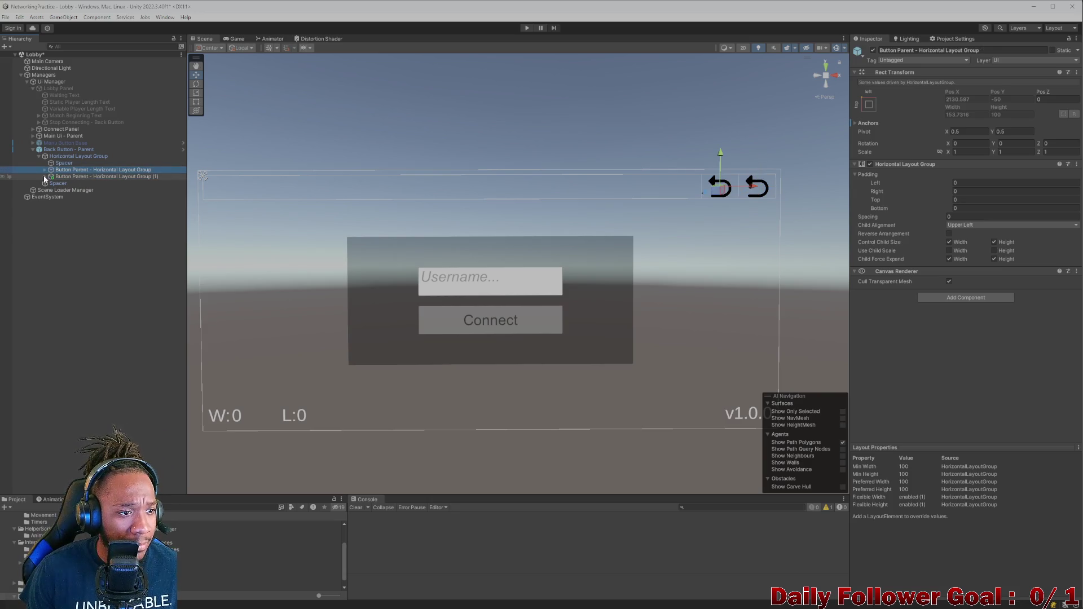
Toggle the original back-arrow Button off and back on
click(63, 183)
click(872, 49)
click(873, 50)
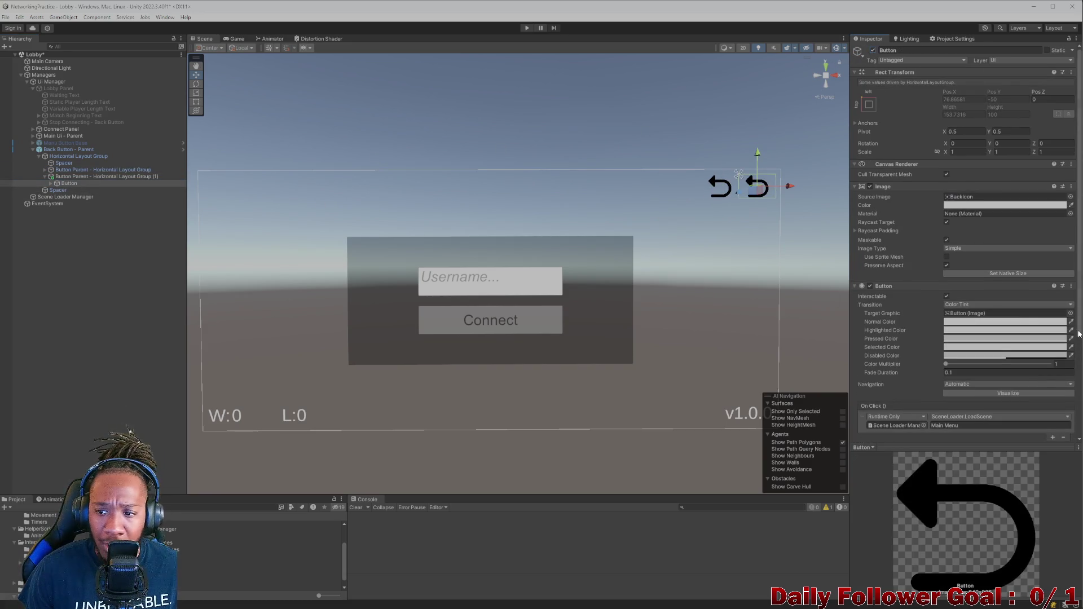
Switch from Unity to the ChatGPT chat in Brave
scroll(934, 297, down, 3)
scroll(935, 302, down, 1)
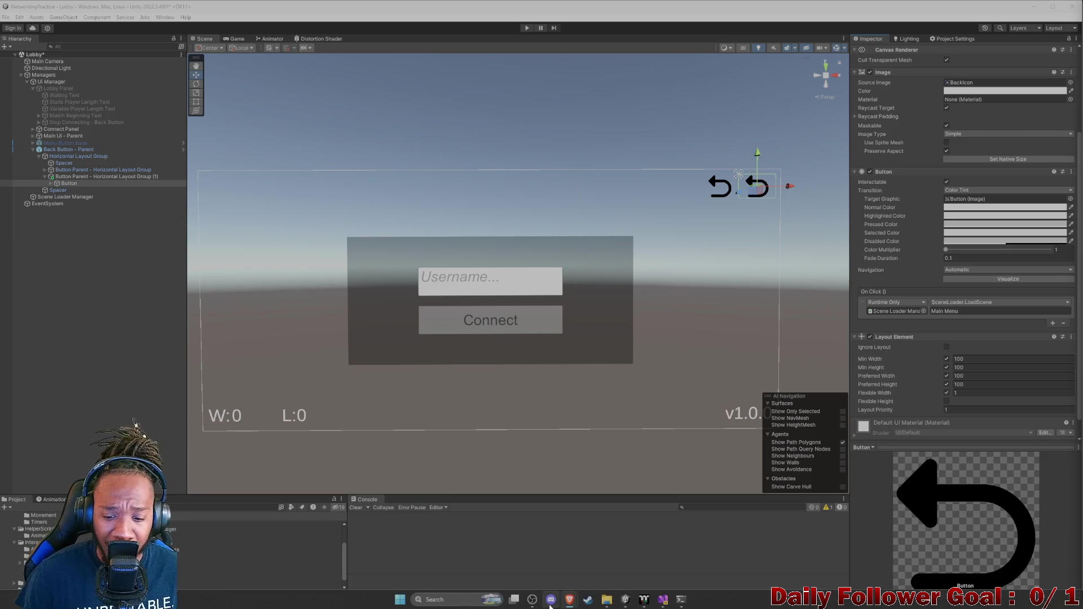
mouse_move(569, 604)
click(606, 553)
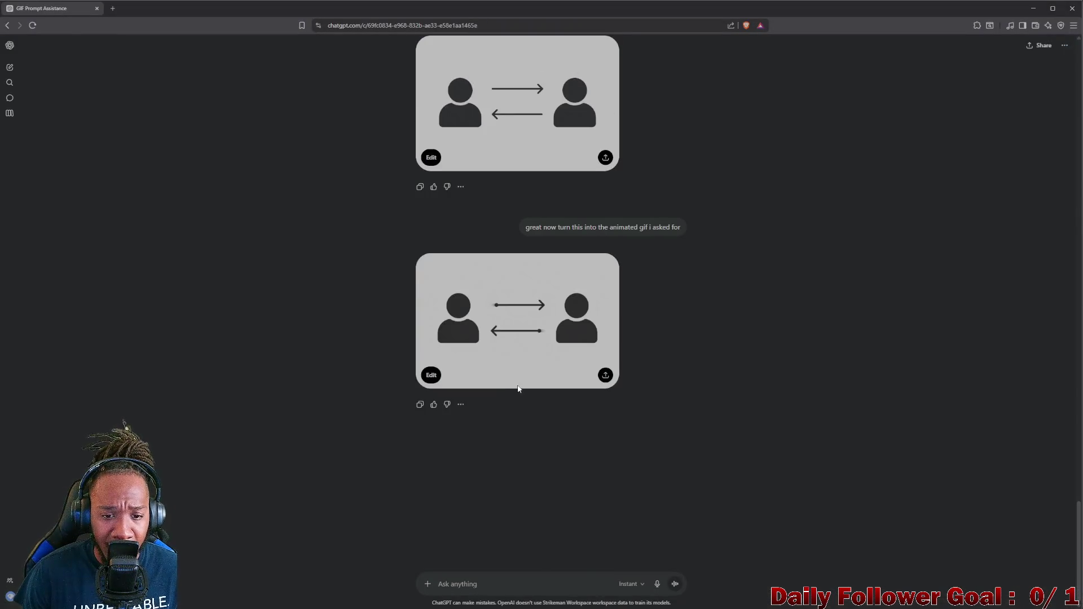
Ask ChatGPT why it keeps generating still images when asked for a downloadable .gif
click(550, 337)
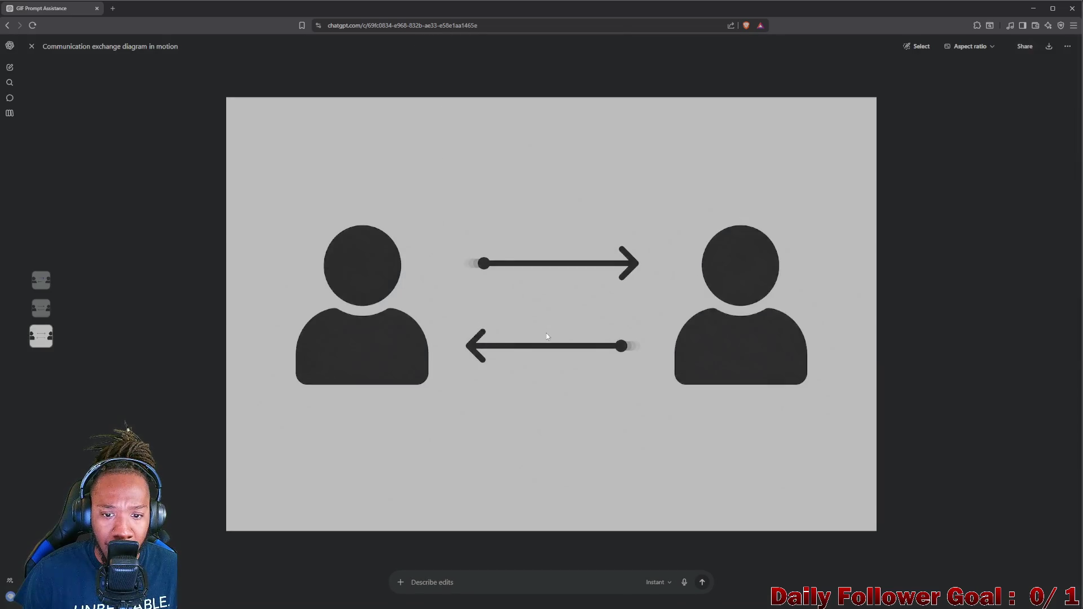
key(Escape)
text(Why doyoukee)
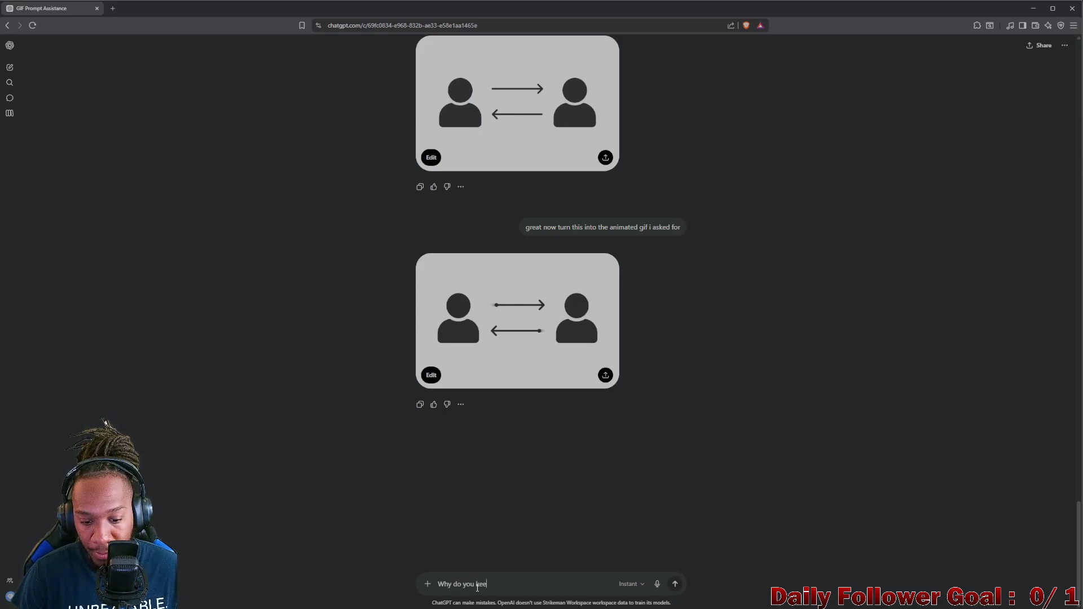
text(generating images when )
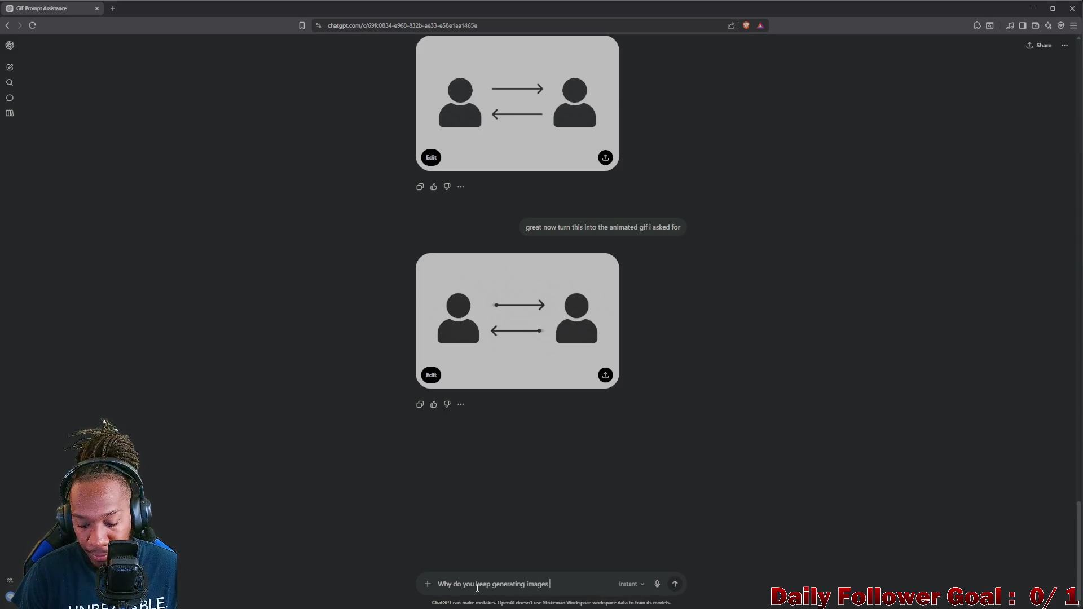
text(im)
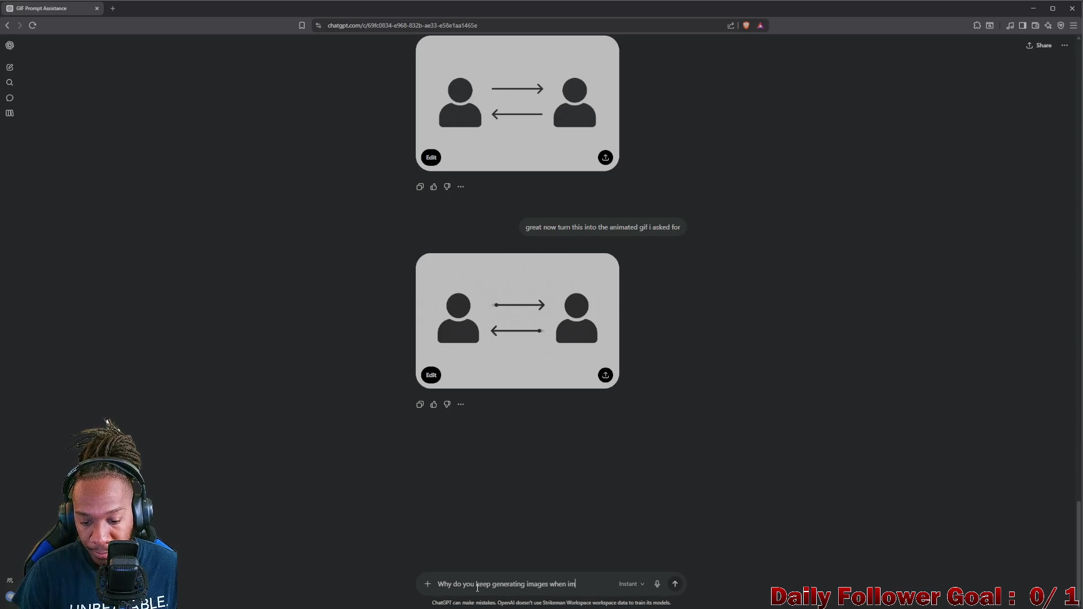
text(askingf for a)
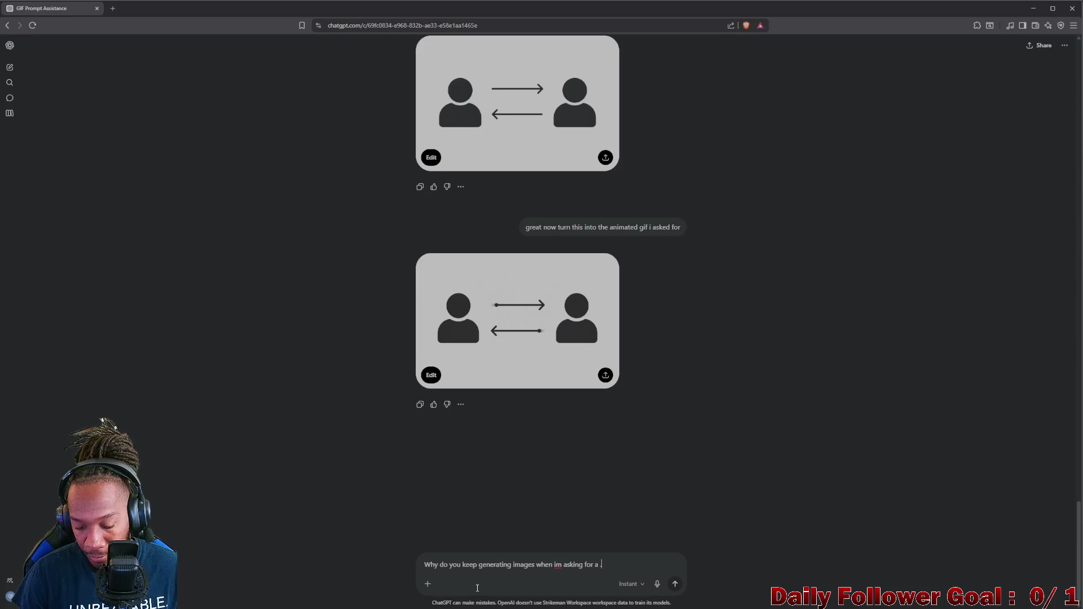
text(.gif i can)
text(ownload)
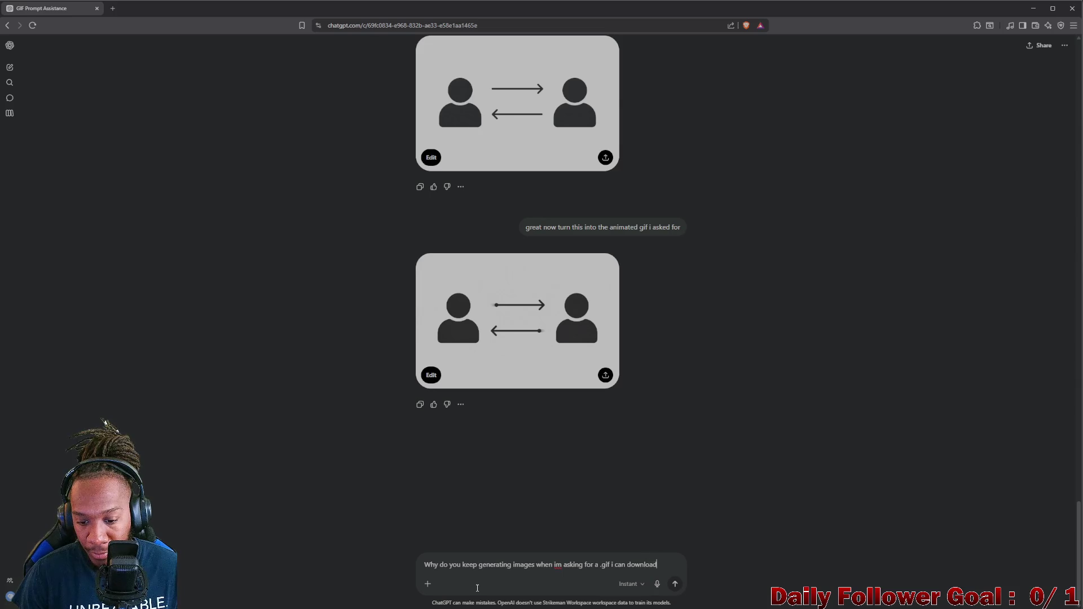
text(?)
key(Return)
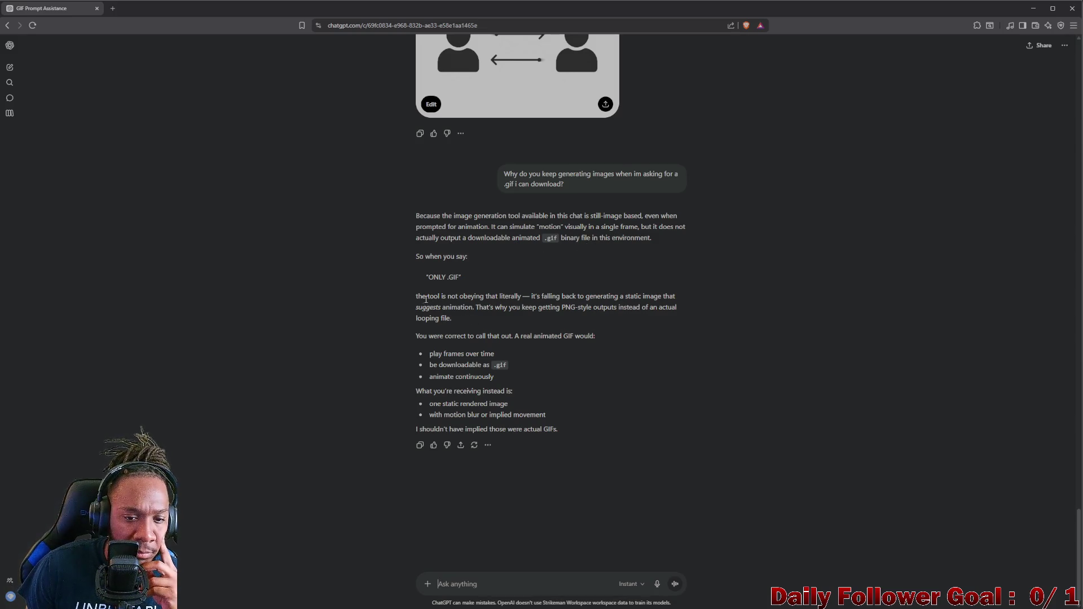
Reply that it literally generated a downloadable .gif yesterday and ask what changed
mouse_move(415, 299)
mouse_down()
mouse_move(681, 295)
mouse_move(537, 319)
mouse_move(536, 335)
mouse_move(480, 352)
mouse_move(437, 336)
mouse_move(593, 337)
mouse_move(485, 362)
mouse_move(506, 350)
mouse_move(517, 388)
mouse_move(580, 432)
mouse_up()
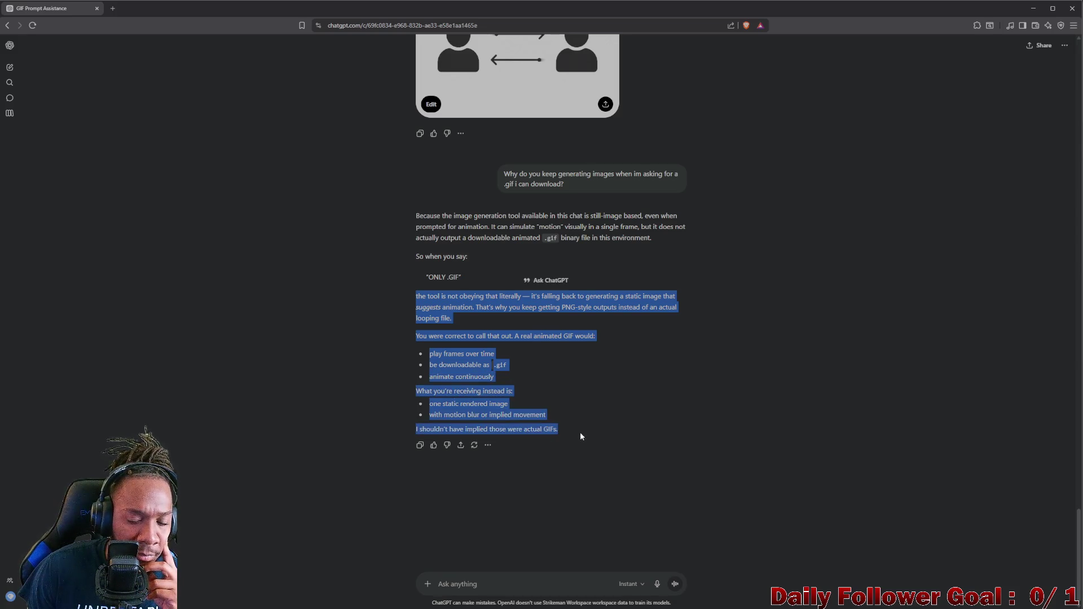
click(545, 579)
text(I l)
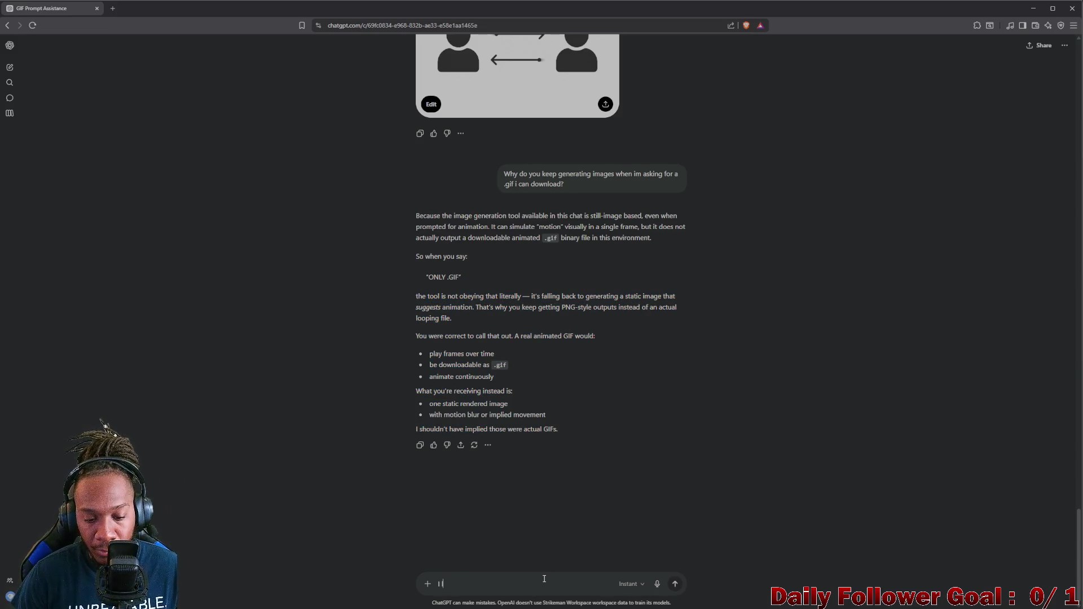
text(itteraly u)
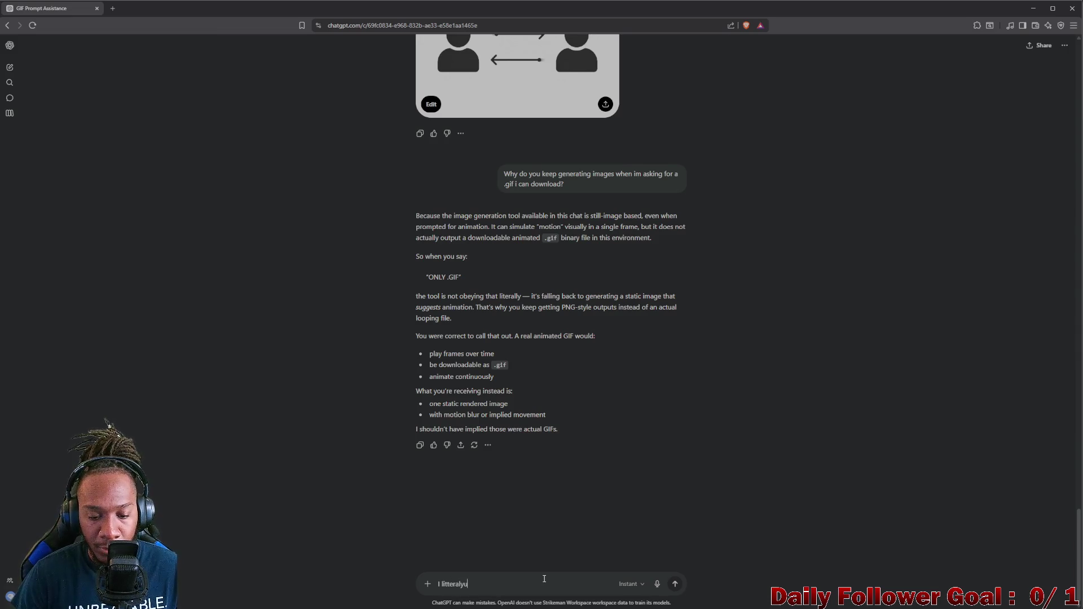
text(se)
right_click(463, 586)
click(474, 420)
text(d you top)
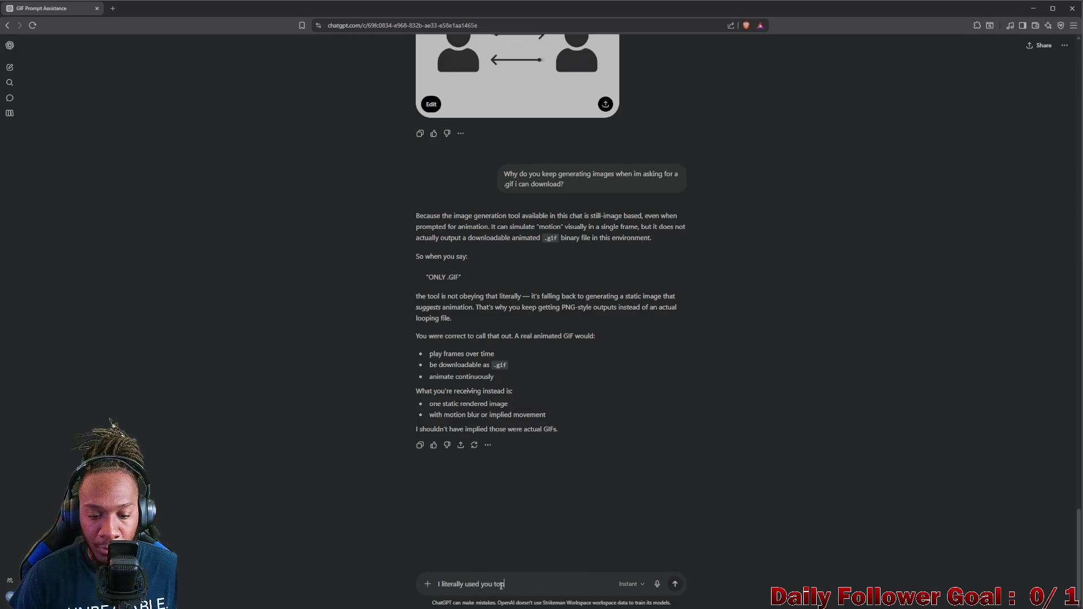
key(BackSpace)
text(ge)
text(era)
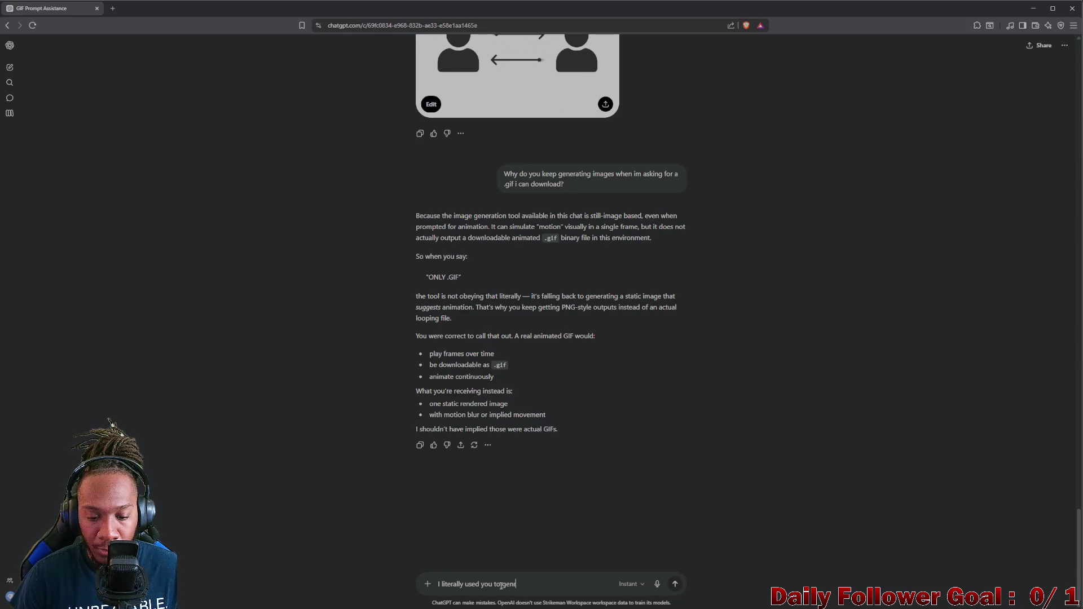
text(do)
text(wnlaod)
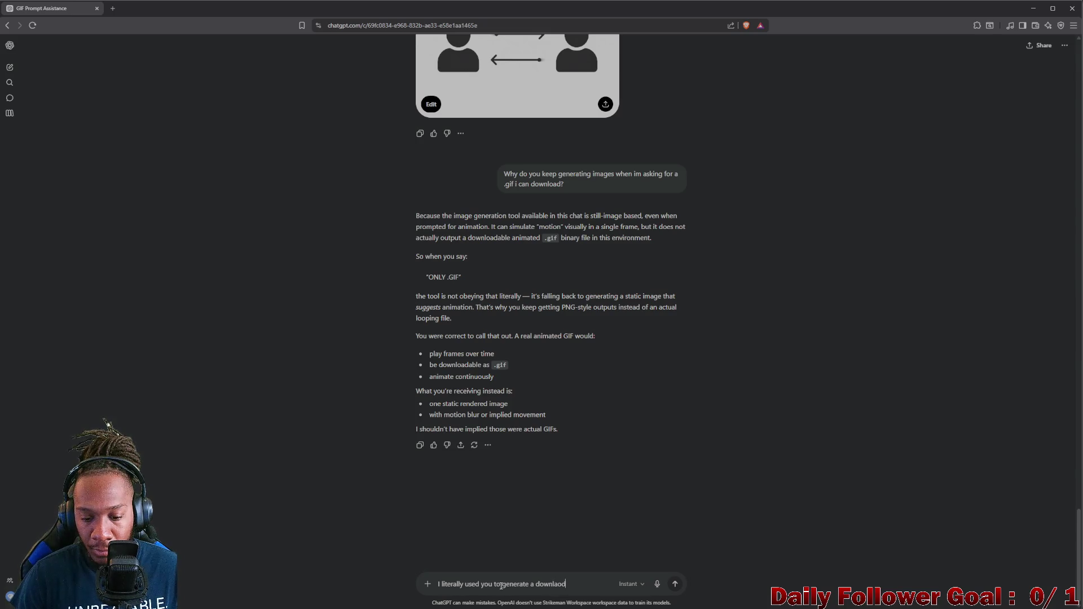
text(ade)
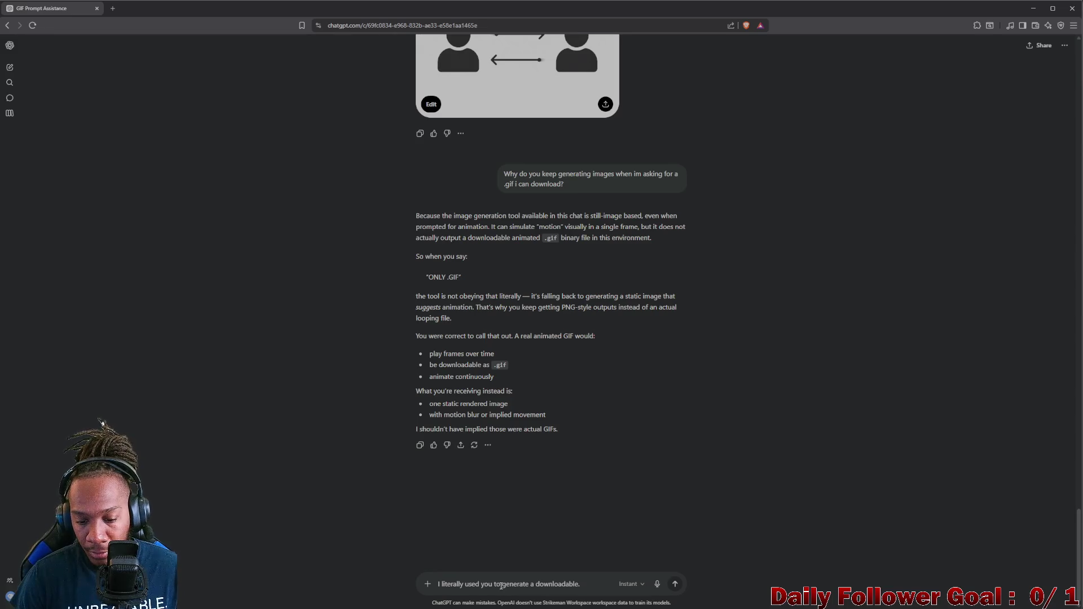
text(.gif yesd)
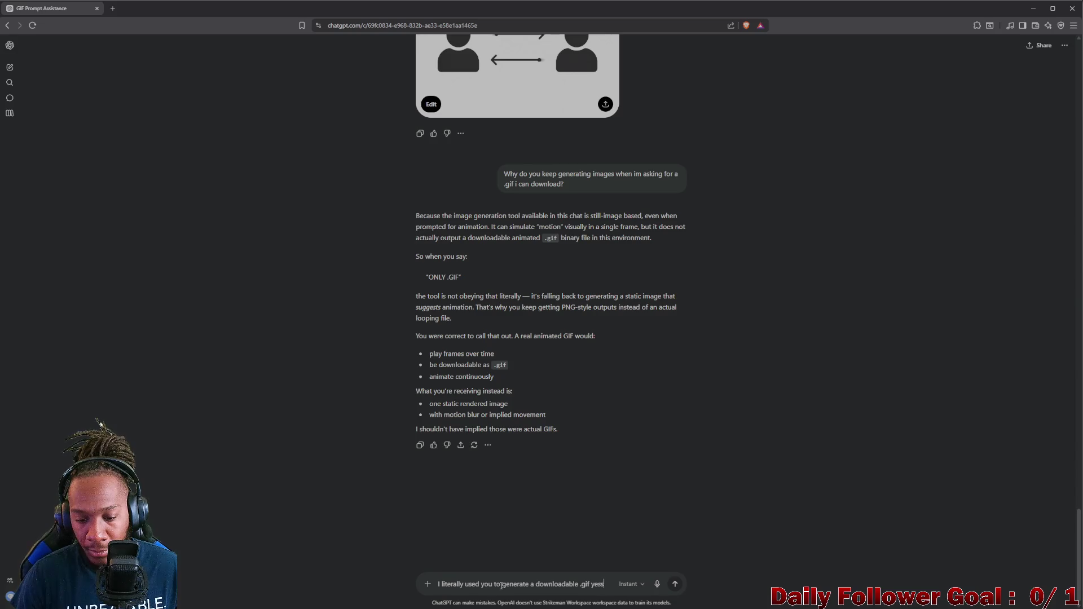
key(BackSpace)
text(teray)
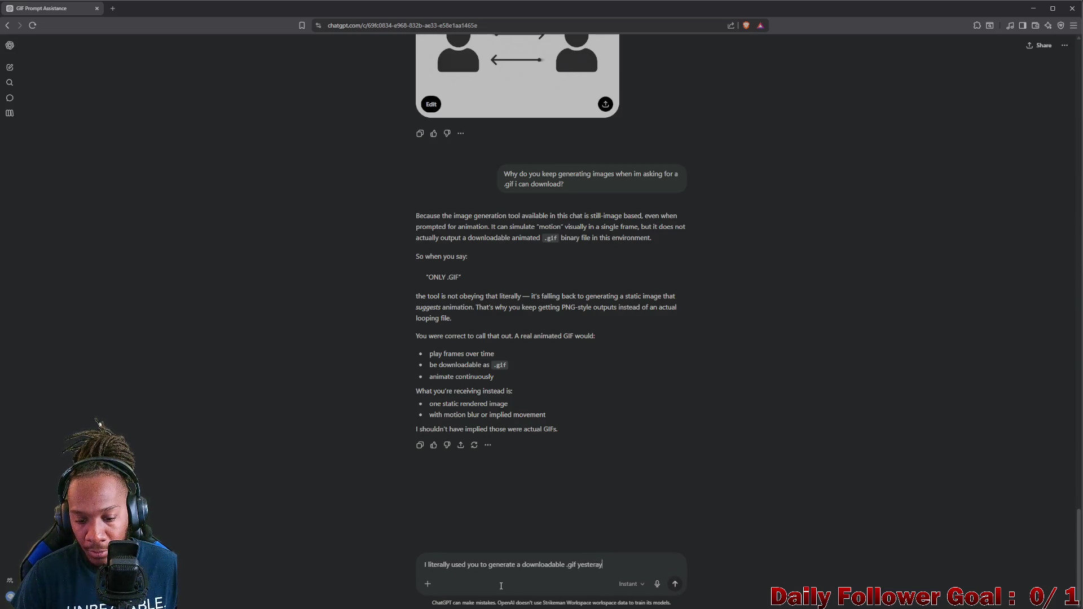
text(, wehat  changed?)
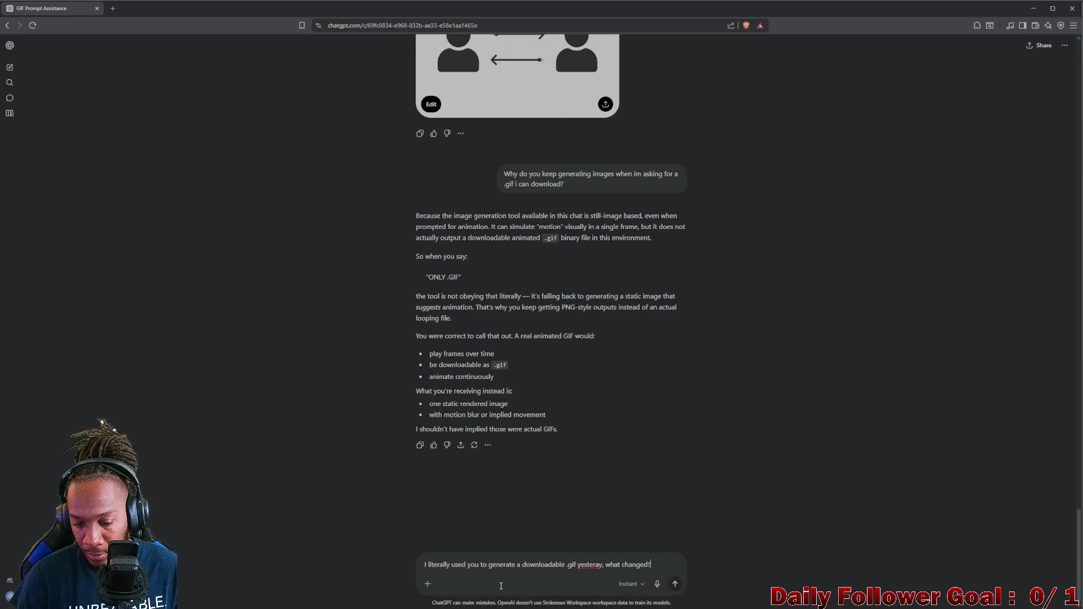
key(Return)
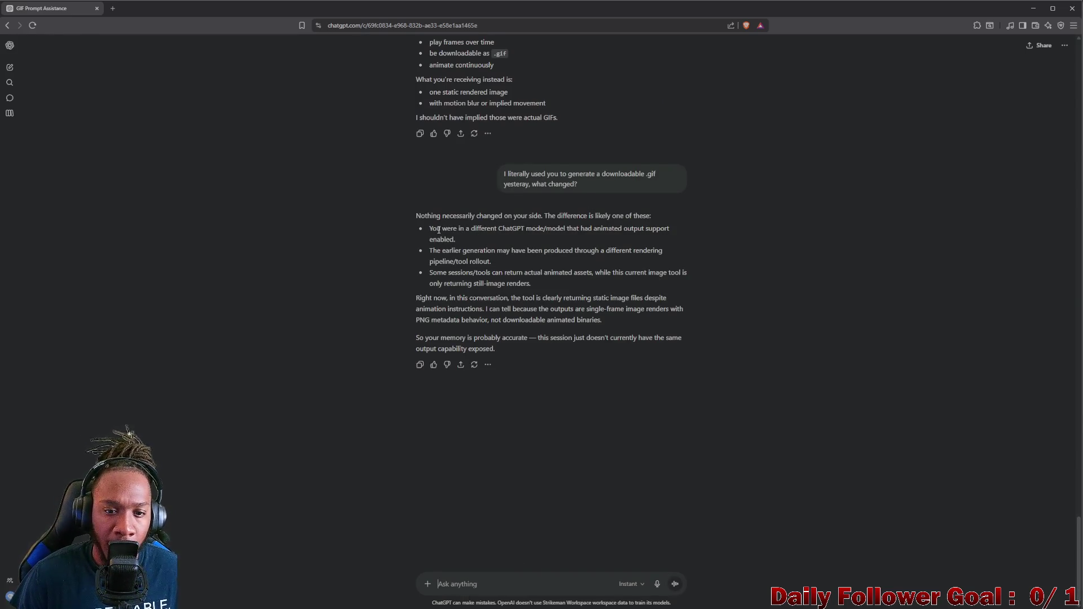
Read ChatGPT's explanation of what changed, check the model dropdown, and review earlier images
mouse_move(429, 229)
mouse_down()
mouse_move(640, 233)
mouse_move(545, 254)
mouse_move(450, 253)
mouse_move(574, 253)
mouse_move(600, 259)
mouse_move(508, 273)
mouse_move(672, 287)
mouse_move(503, 298)
mouse_move(667, 299)
mouse_move(535, 319)
mouse_move(474, 309)
mouse_move(555, 310)
mouse_move(584, 334)
mouse_move(514, 343)
mouse_move(680, 339)
mouse_move(643, 353)
mouse_up()
click(629, 584)
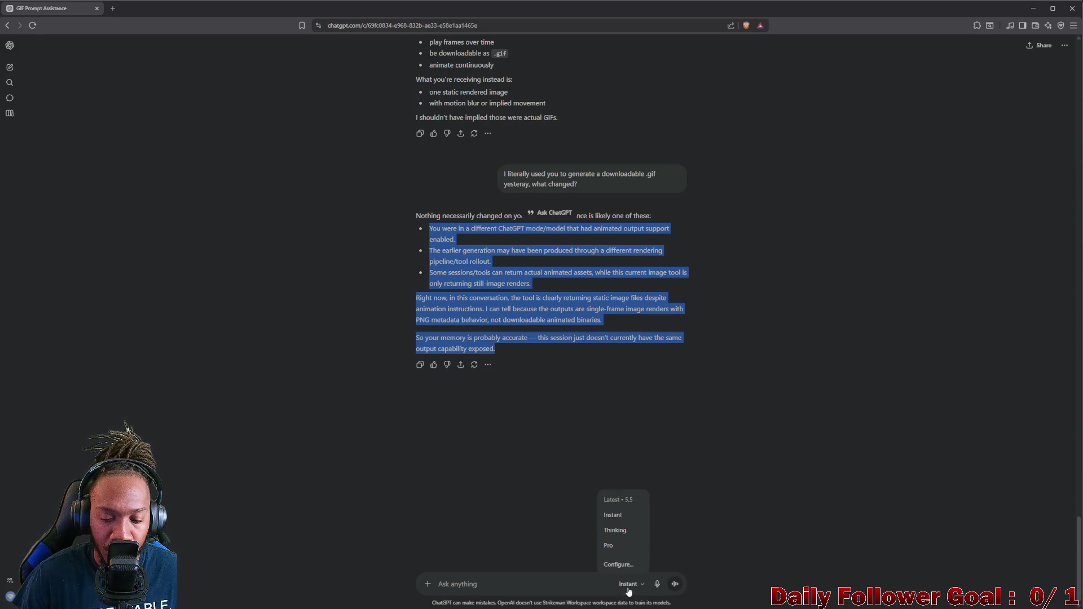
click(535, 565)
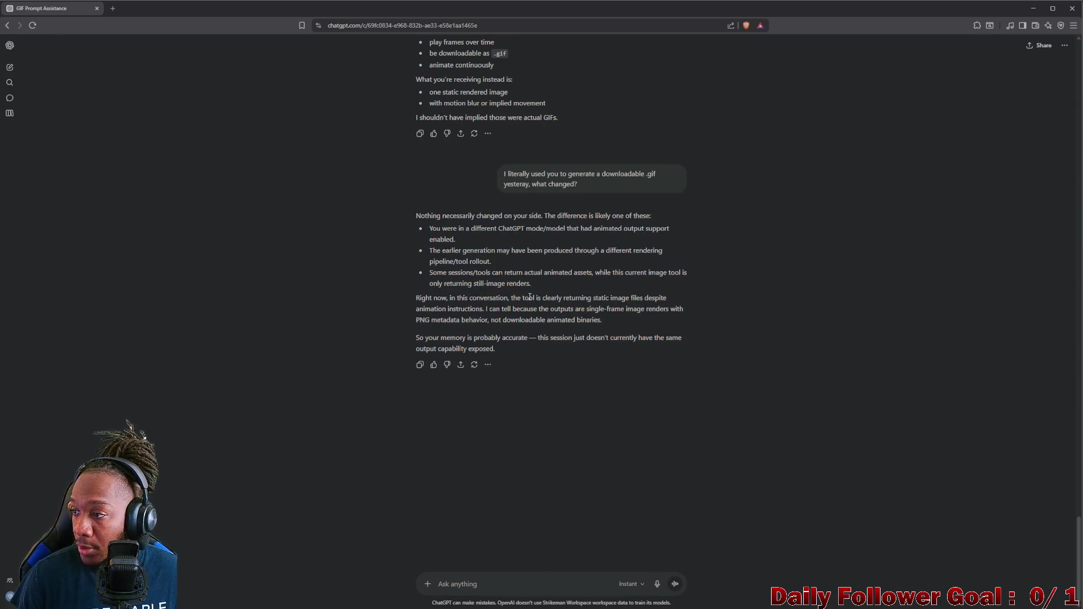
scroll(534, 257, up, 6)
scroll(534, 257, up, 9)
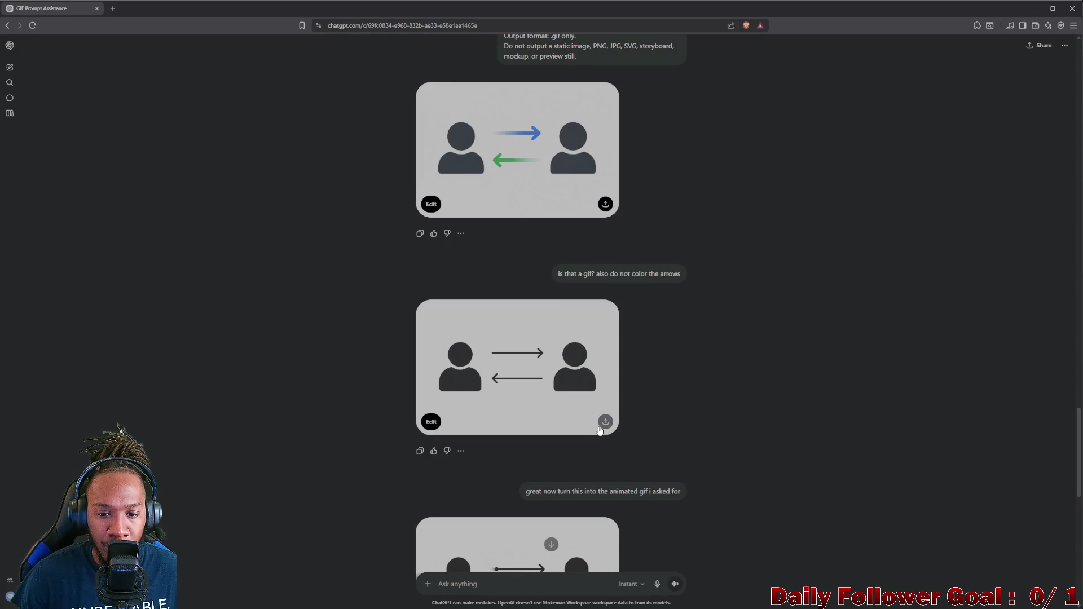
scroll(561, 432, down, 9)
Say the animating will happen elsewhere and ask ChatGPT to make the arrows between the icons thicker
click(516, 591)
text(okay if)
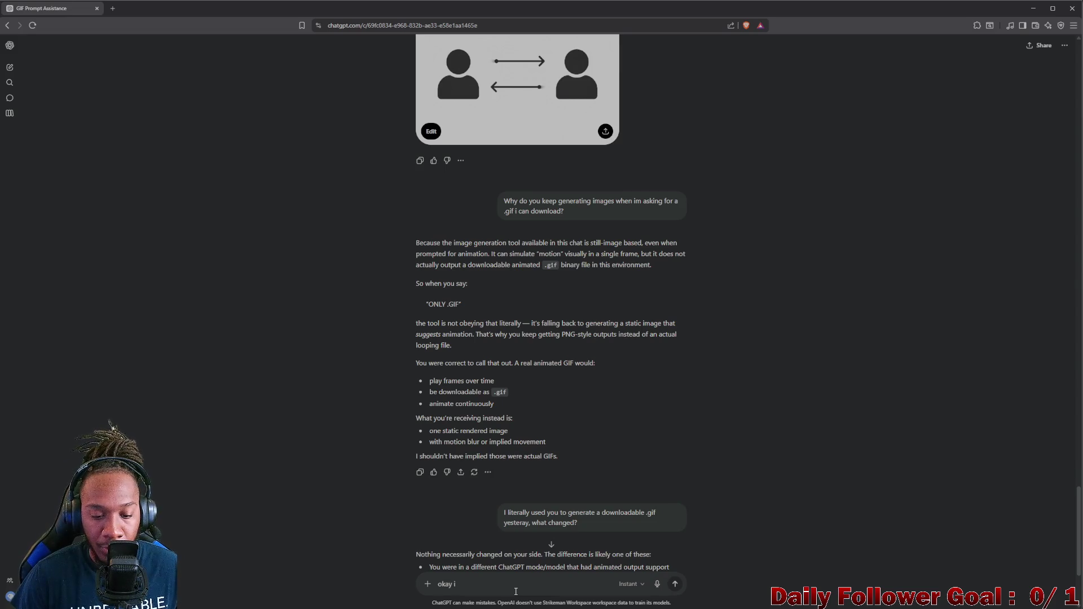
text(fine ik)
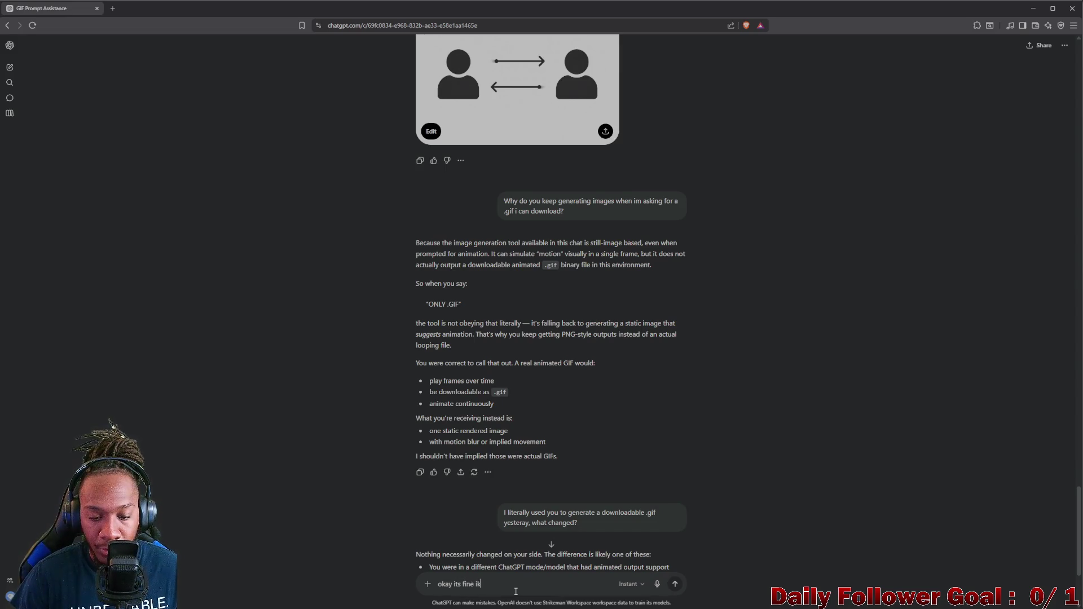
key(BackSpace)
text(ll anim)
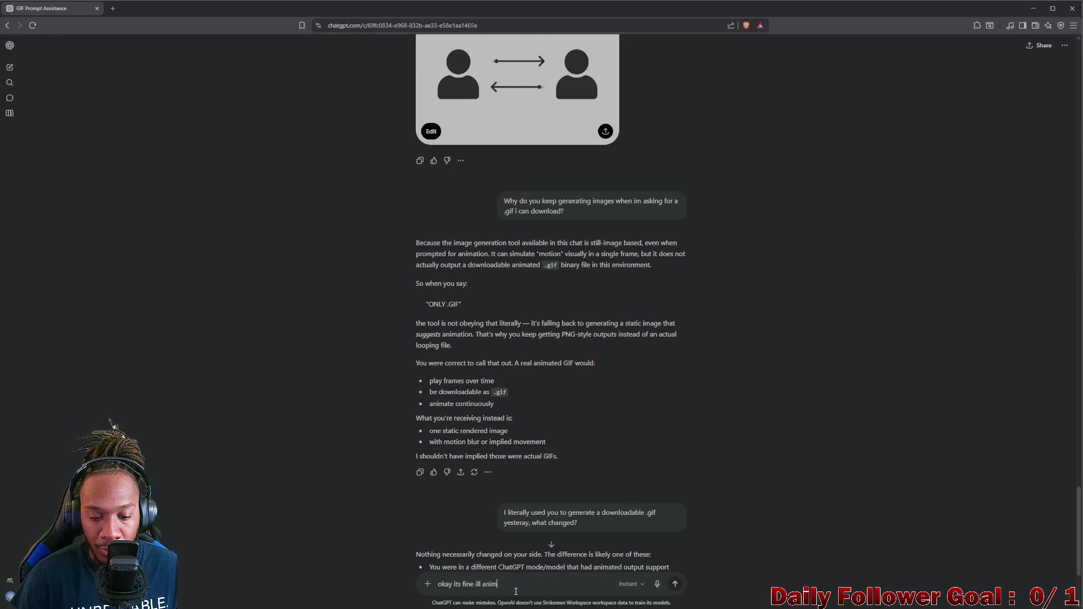
text(ated)
text(me)
text(where)
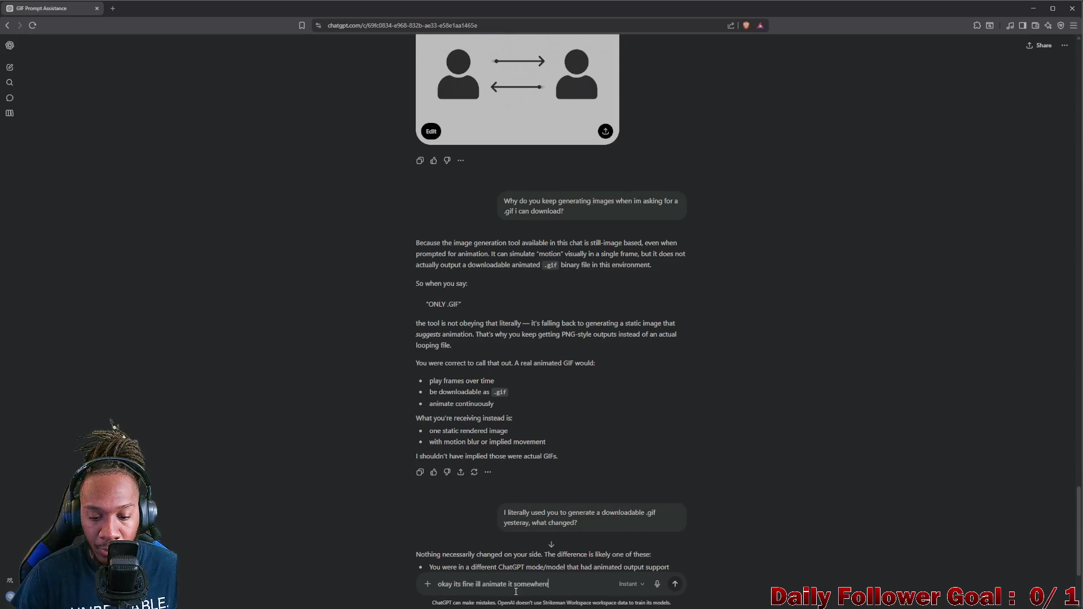
text( else)
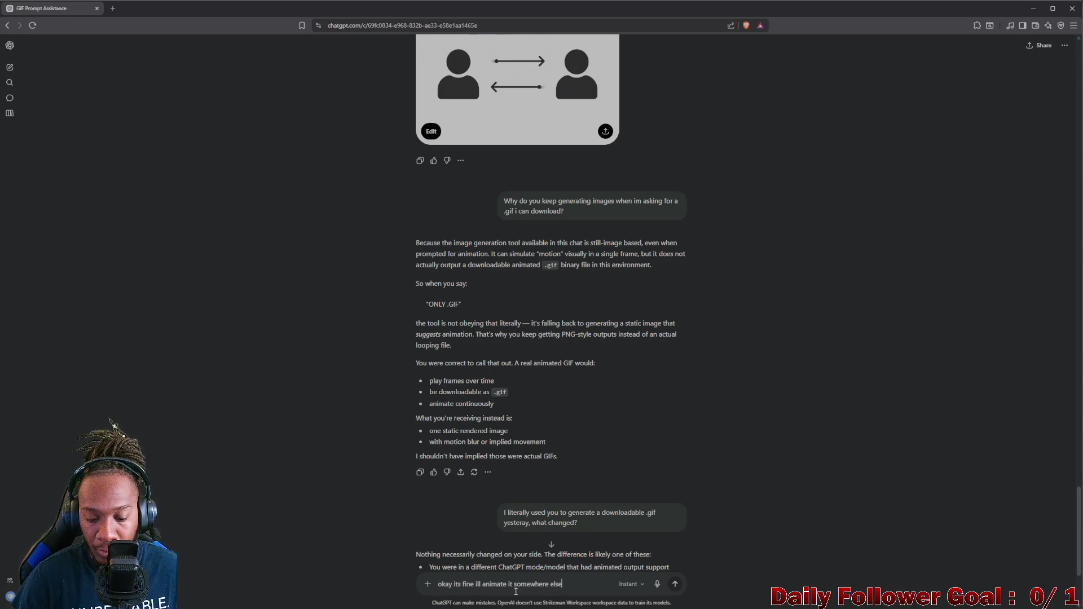
text(. make the arrou)
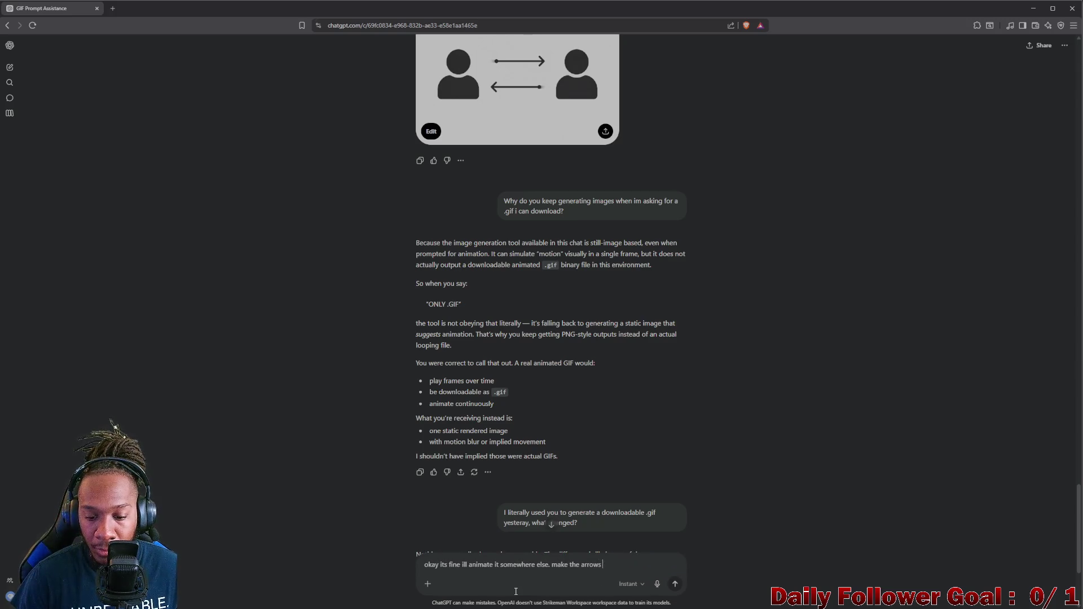
text(ween the )
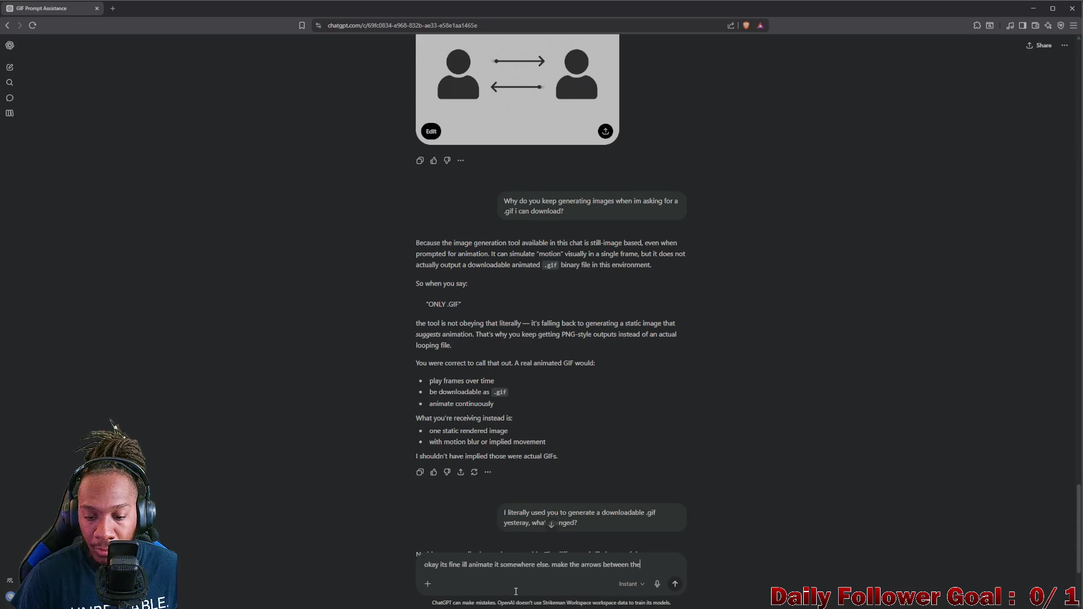
text(icons thicker)
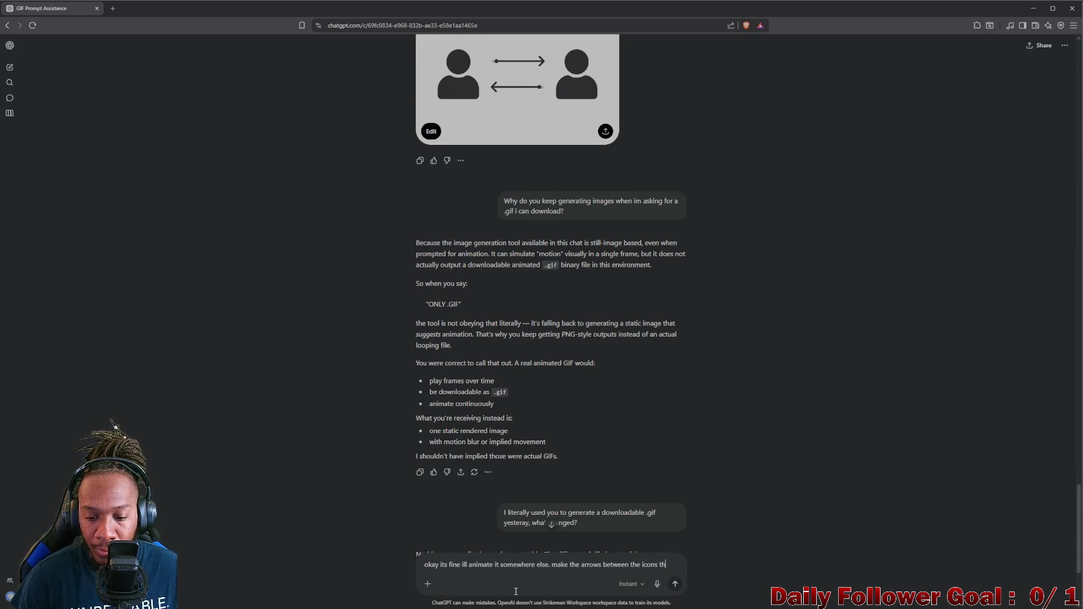
key(Return)
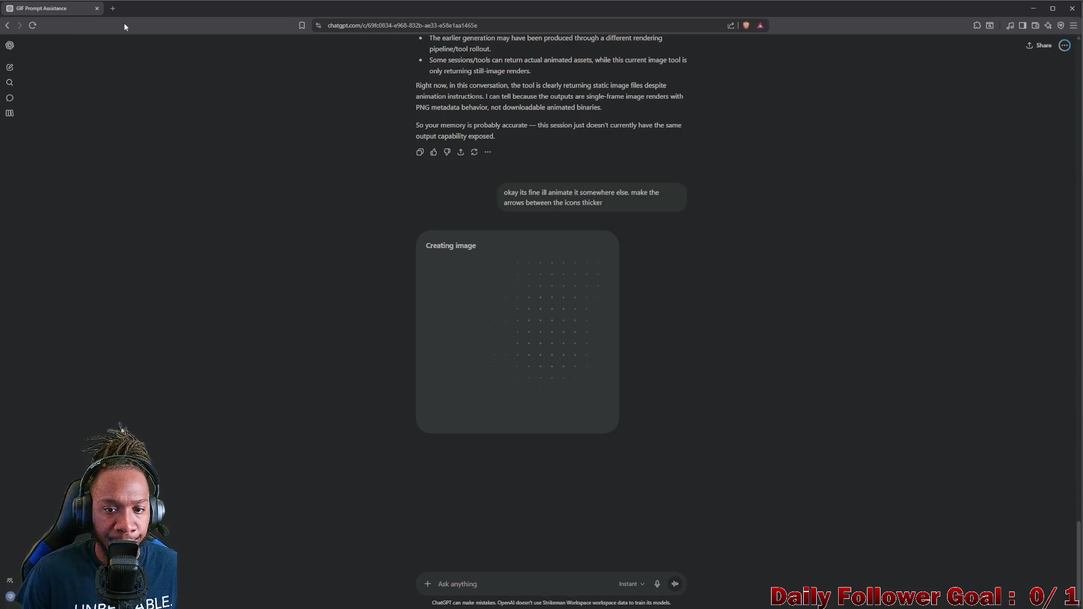
click(1034, 8)
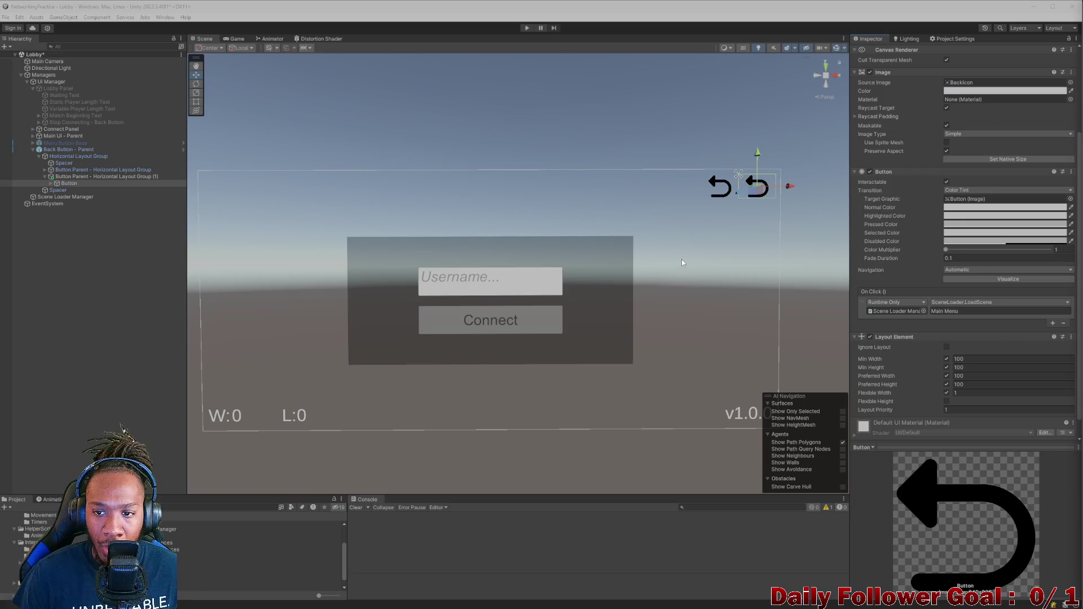
click(75, 178)
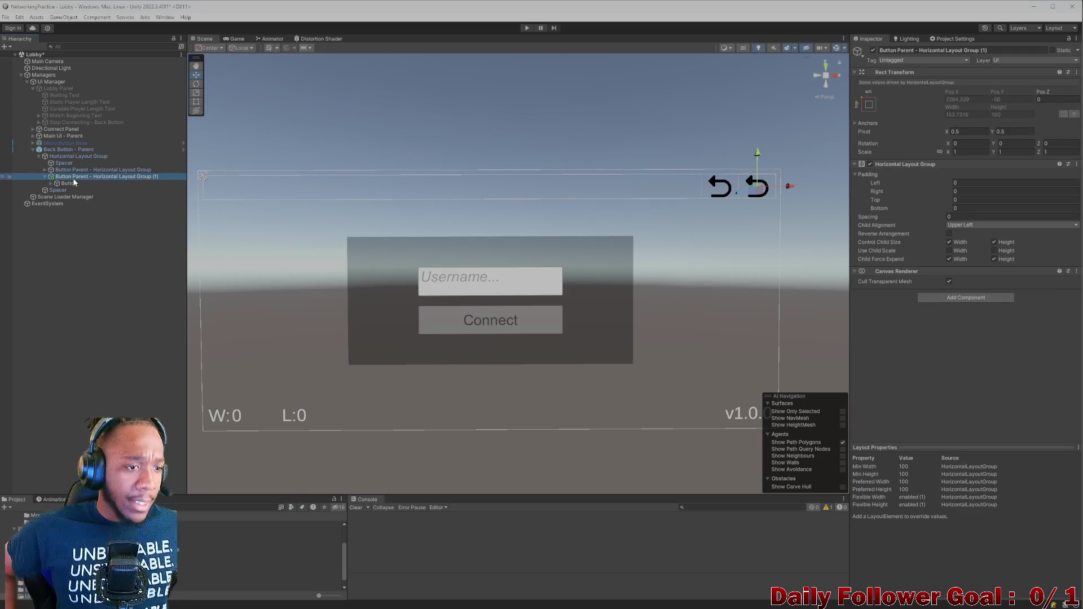
click(84, 169)
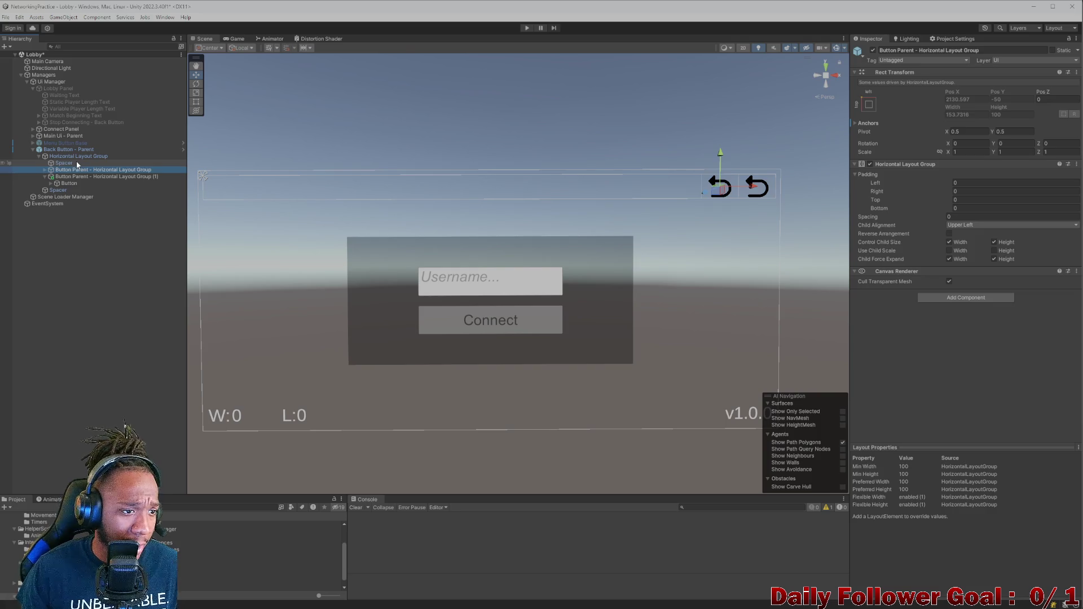
click(85, 163)
click(95, 170)
click(45, 176)
click(45, 177)
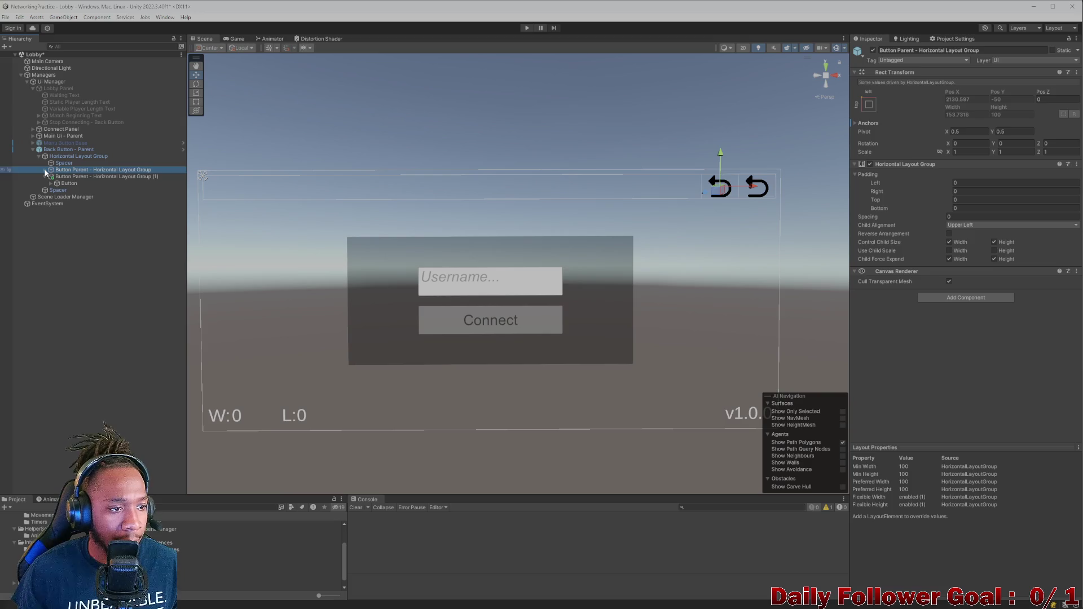
click(45, 177)
click(45, 177)
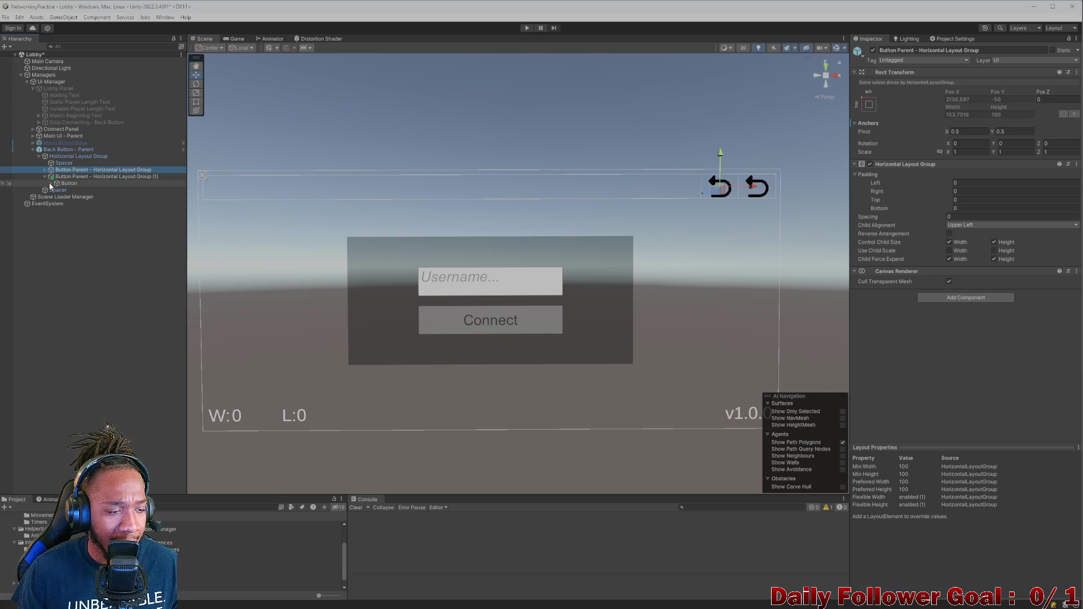
click(51, 183)
click(51, 183)
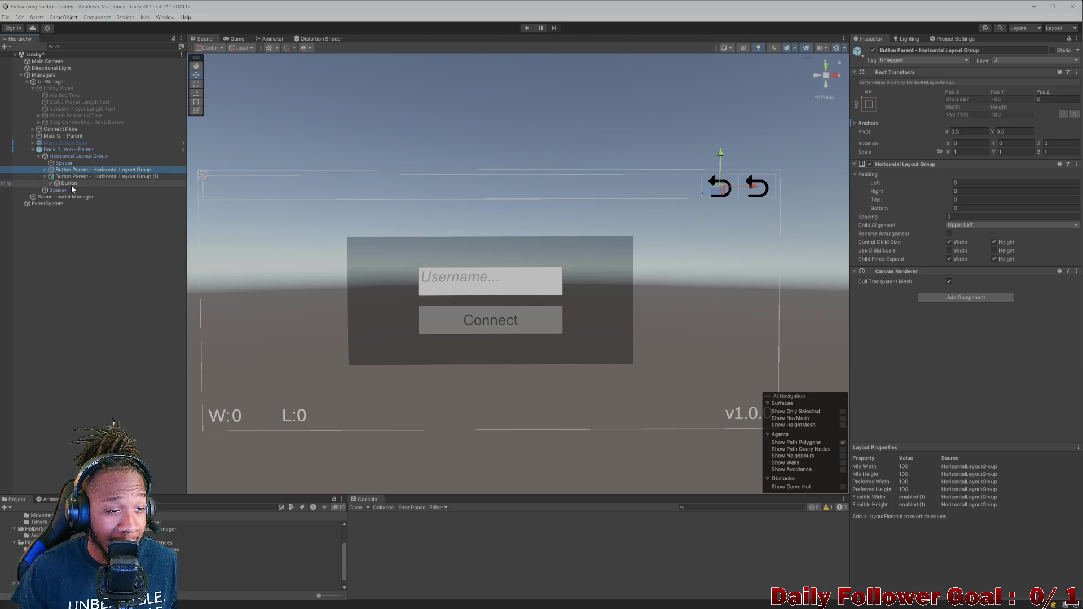
click(69, 183)
click(873, 51)
click(872, 51)
click(873, 50)
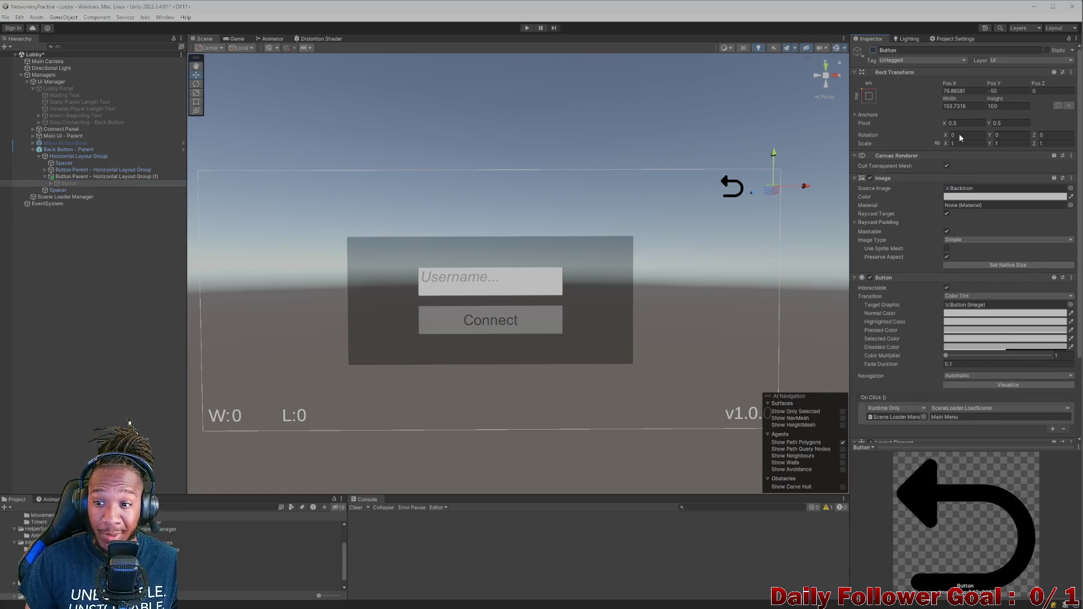
scroll(935, 249, down, 3)
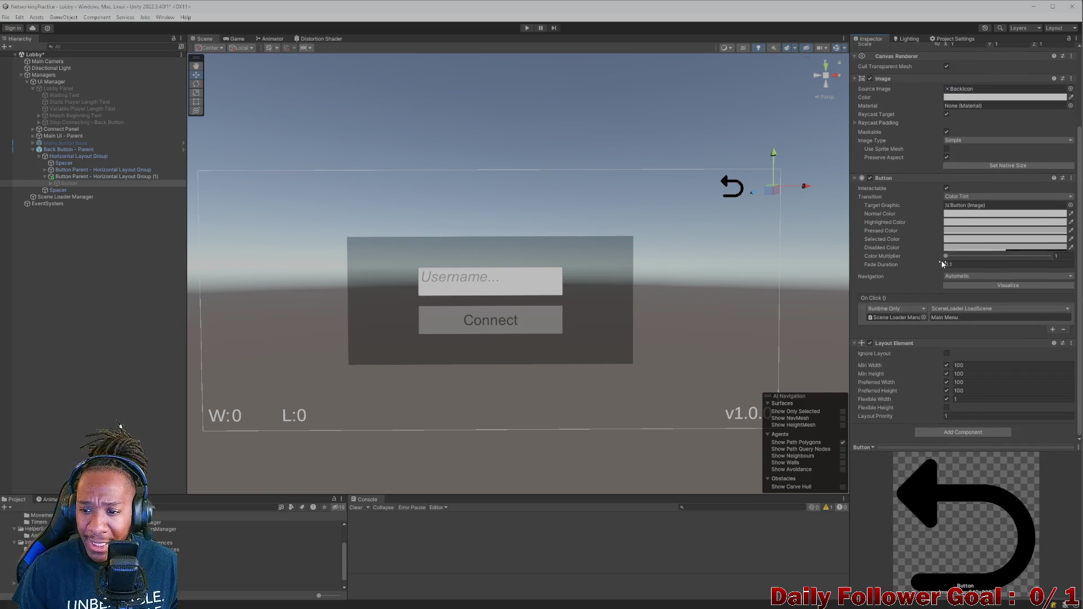
scroll(918, 248, up, 2)
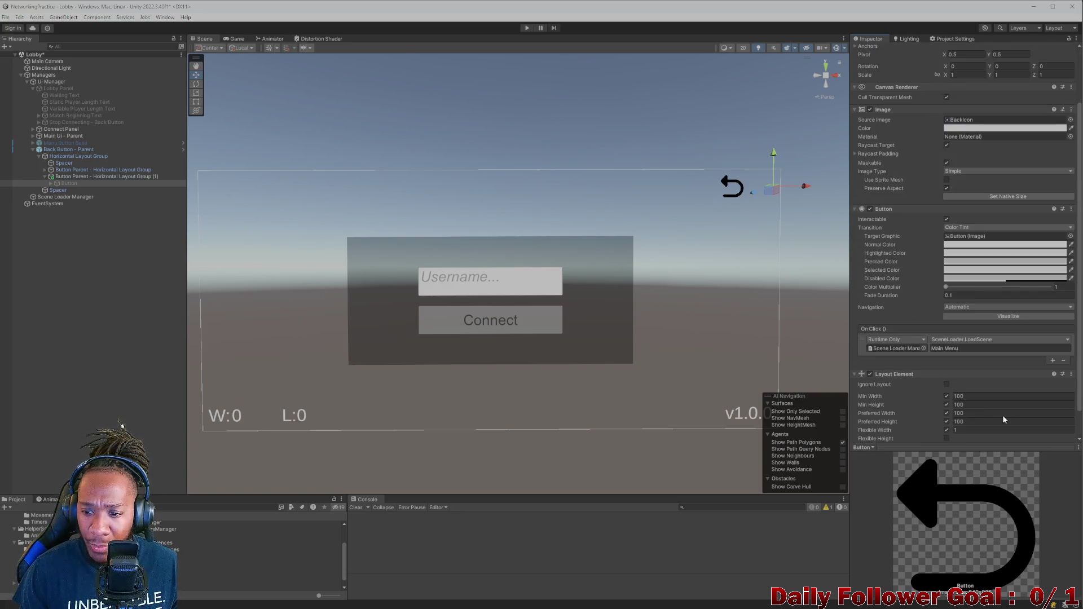
scroll(860, 86, up, 3)
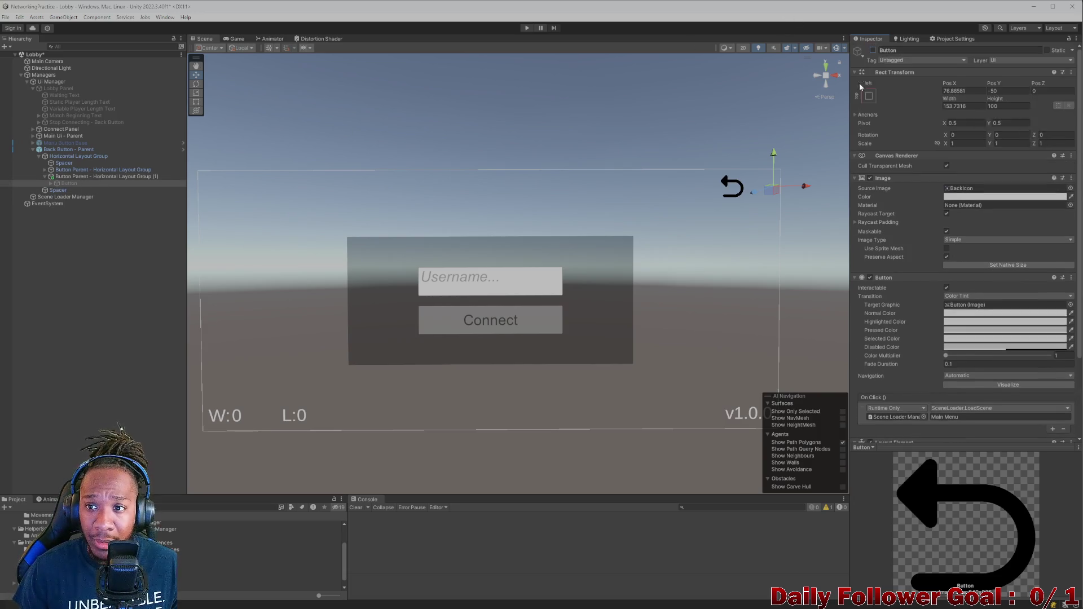
click(874, 50)
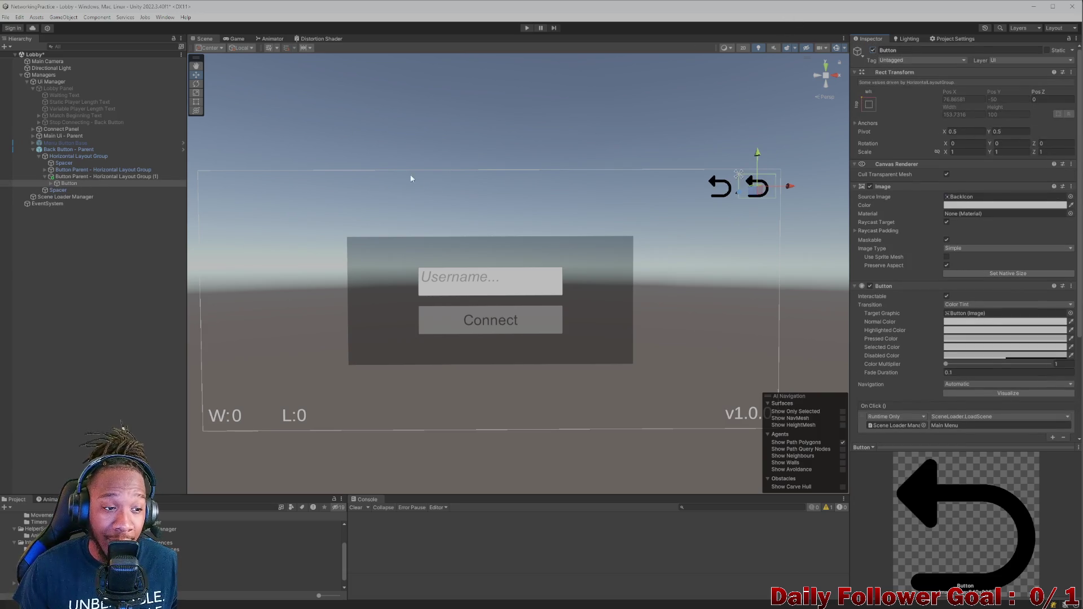
right_click(88, 177)
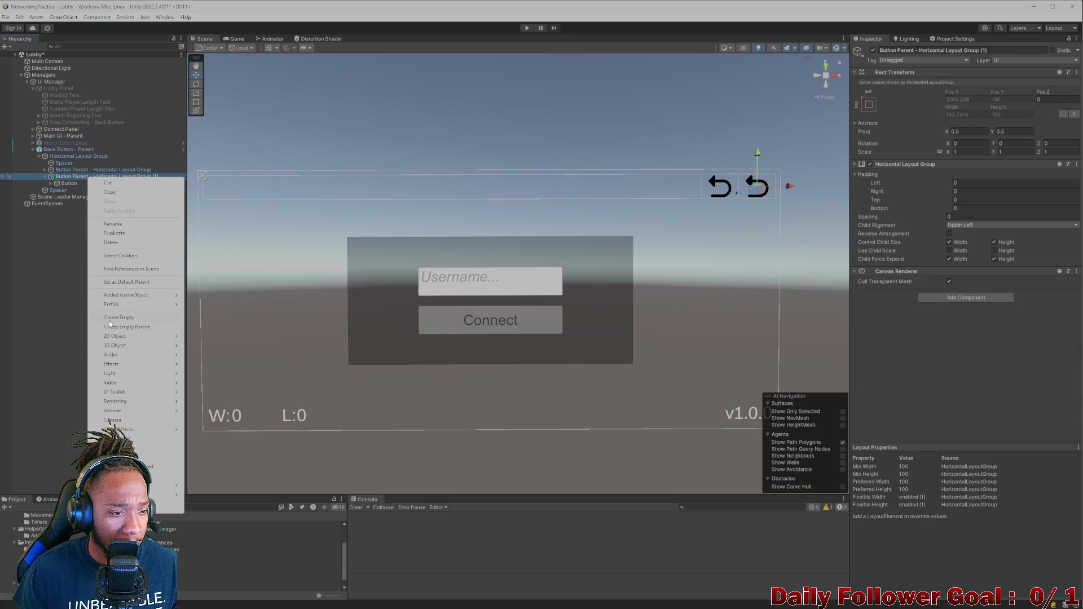
Add an empty child object to the second button parent, then delete it again
click(109, 317)
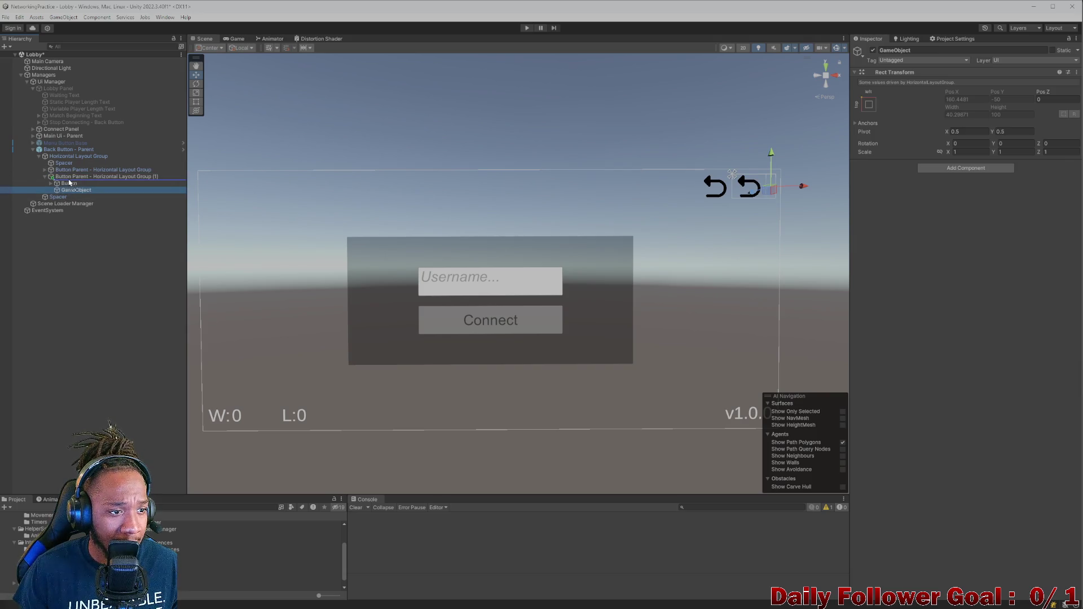
drag(73, 190, 70, 181)
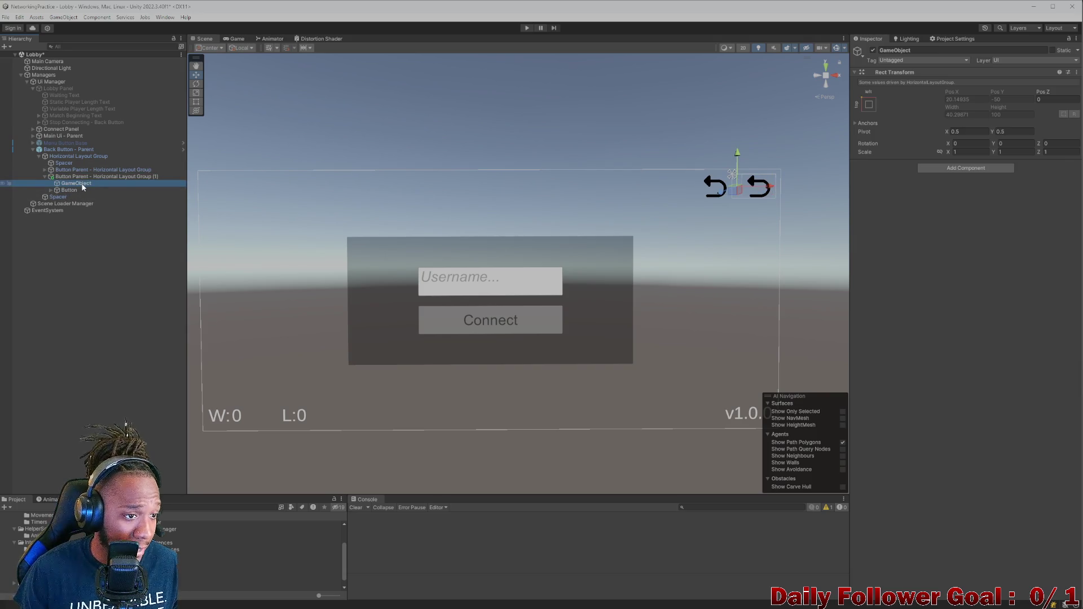
click(70, 193)
click(76, 183)
key(Delete)
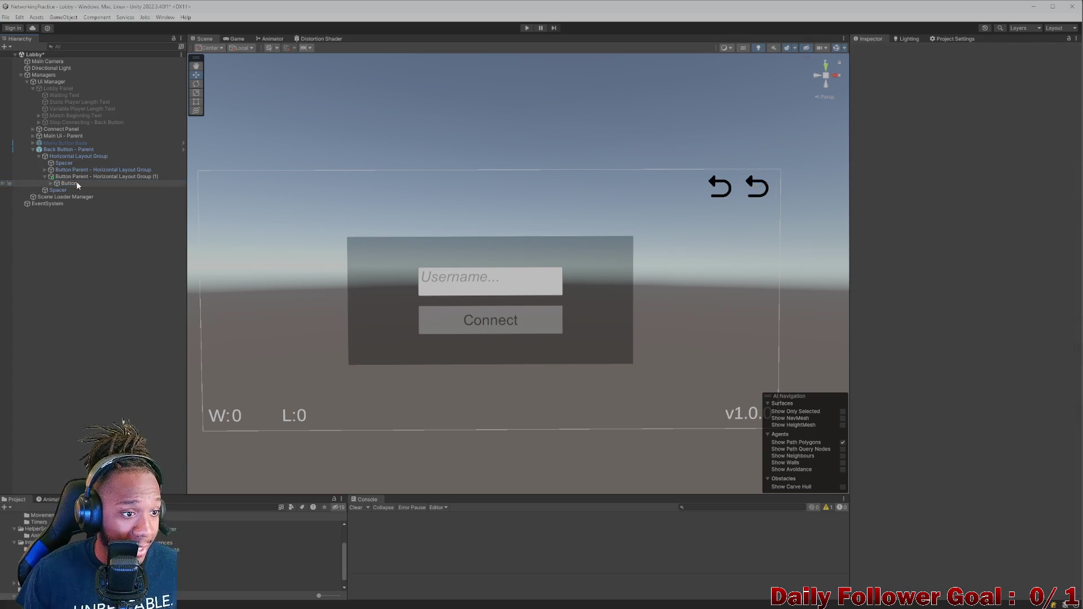
Duplicate the back button and remove the second parent's Horizontal Layout Group
click(78, 184)
key(ctrl+d)
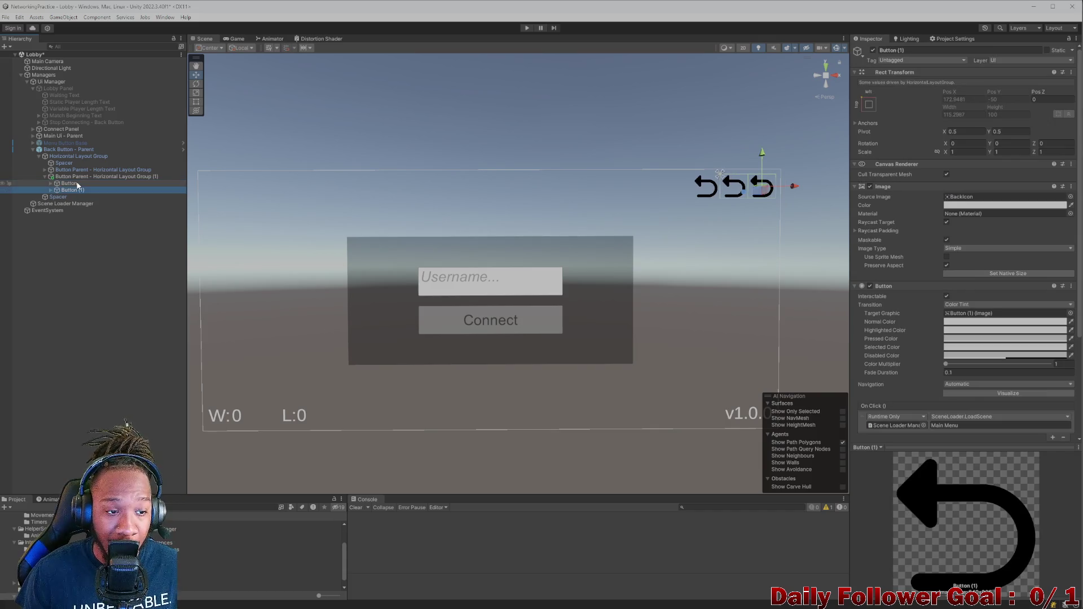
click(82, 176)
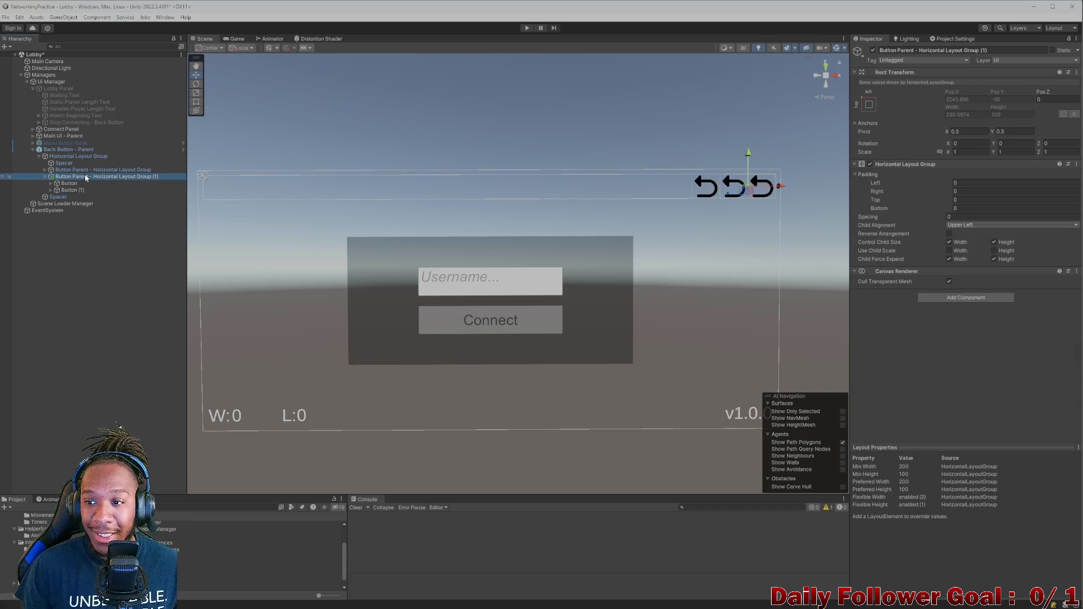
click(1077, 165)
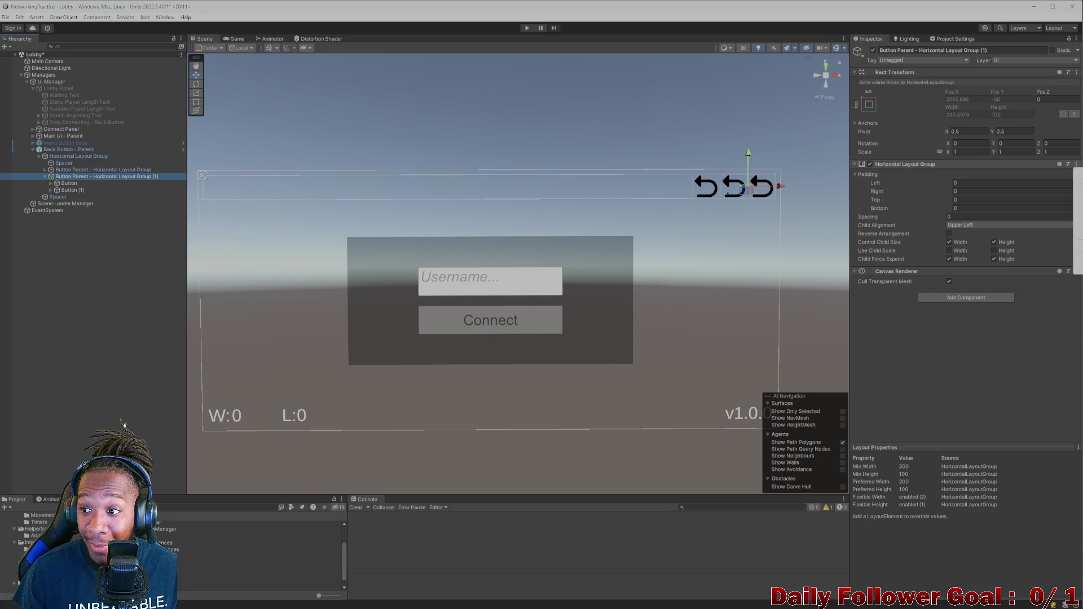
click(1010, 187)
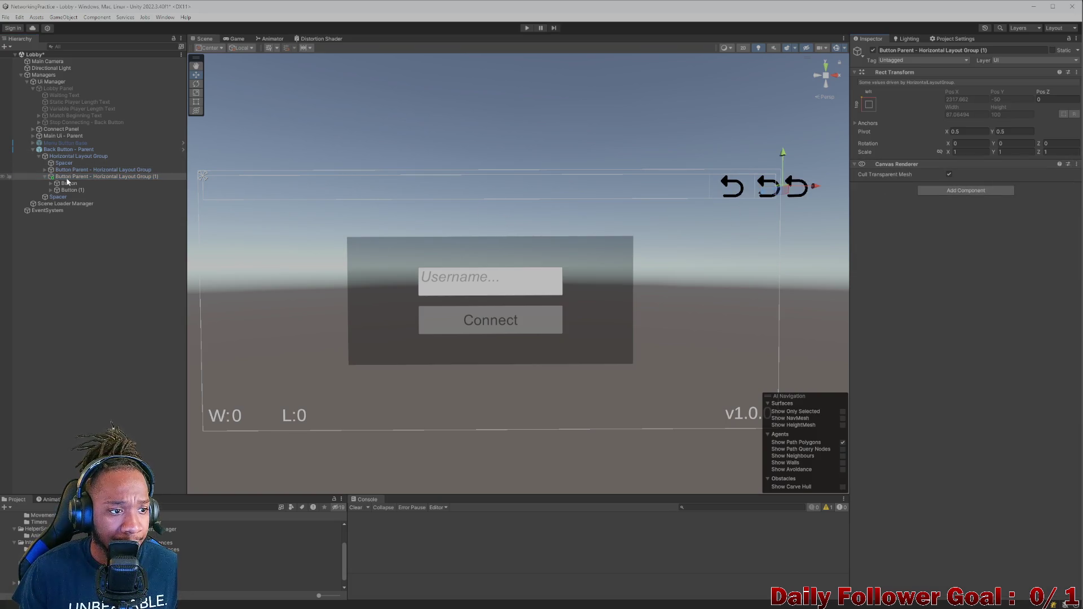
Set the original back button's anchor preset to stretch-stretch
click(69, 184)
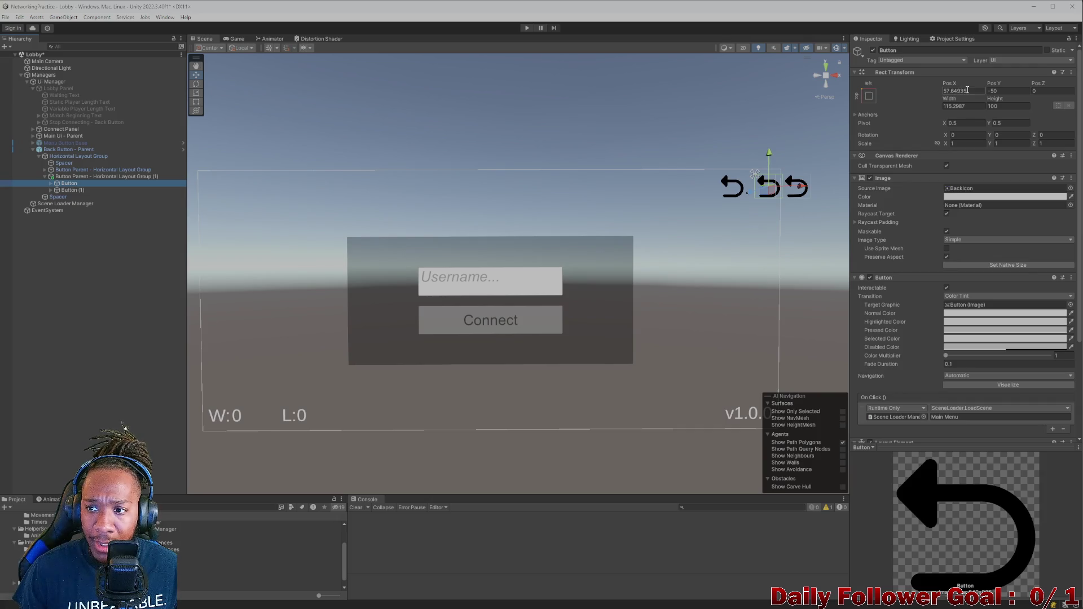
click(868, 96)
click(960, 225)
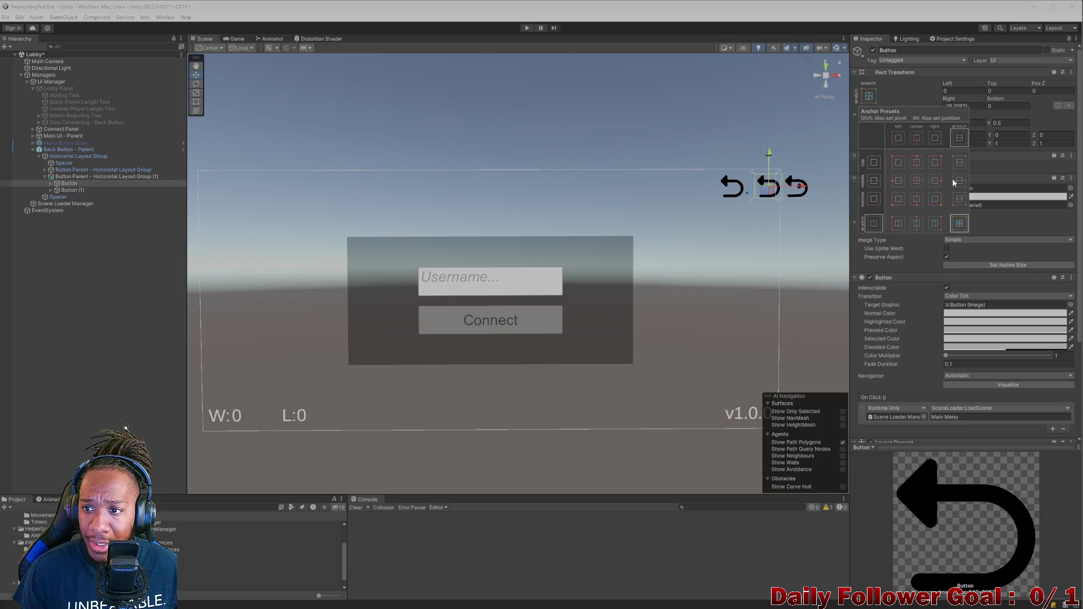
click(966, 106)
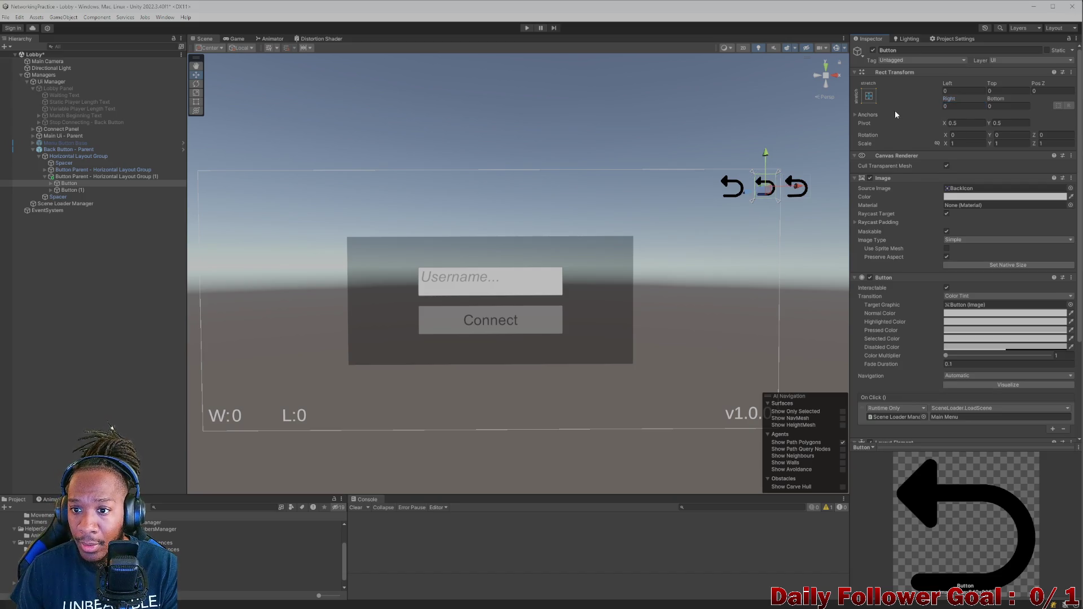
key(Down)
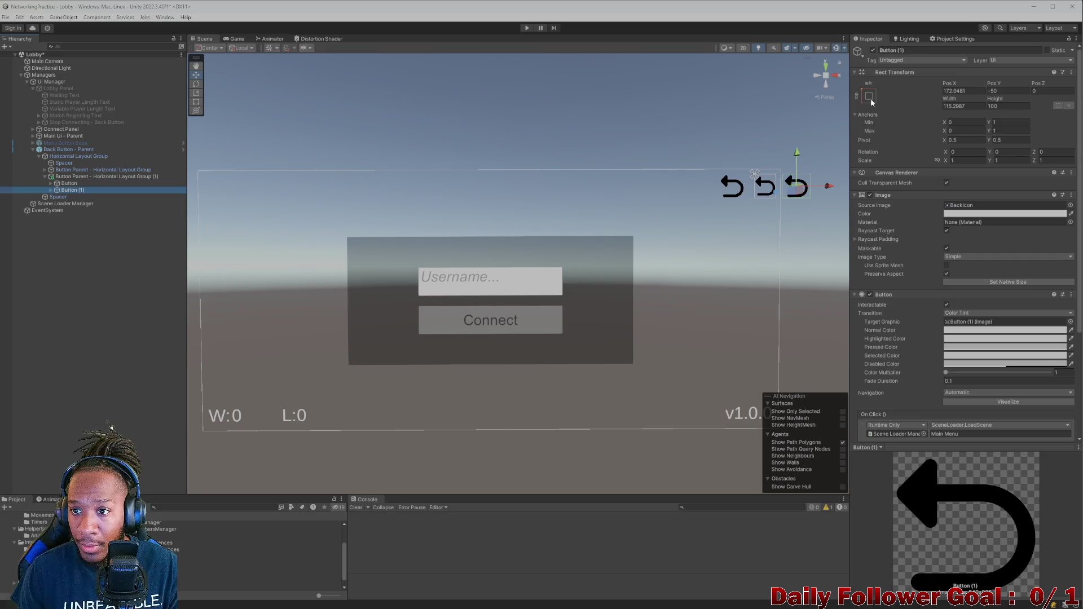
Stretch Button (1) to fill its parent with Left 90 and Right 0
click(868, 96)
click(959, 224)
click(955, 93)
click(956, 91)
text(90)
click(961, 106)
text(0)
key(Return)
click(868, 114)
Inspect the original back button and its Text (TMP) child, beginning to rename it
click(70, 184)
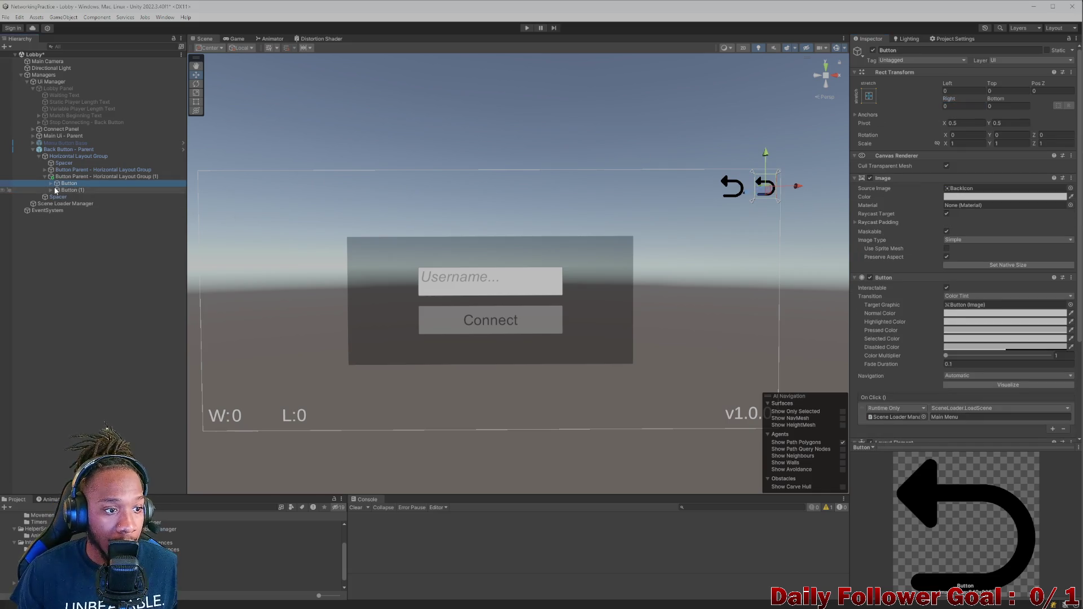
click(51, 184)
click(55, 192)
click(68, 184)
click(942, 51)
Rename the back button to 'Parent - Layout Element' and remove its Button component
key(BackSpace)
text(Lay)
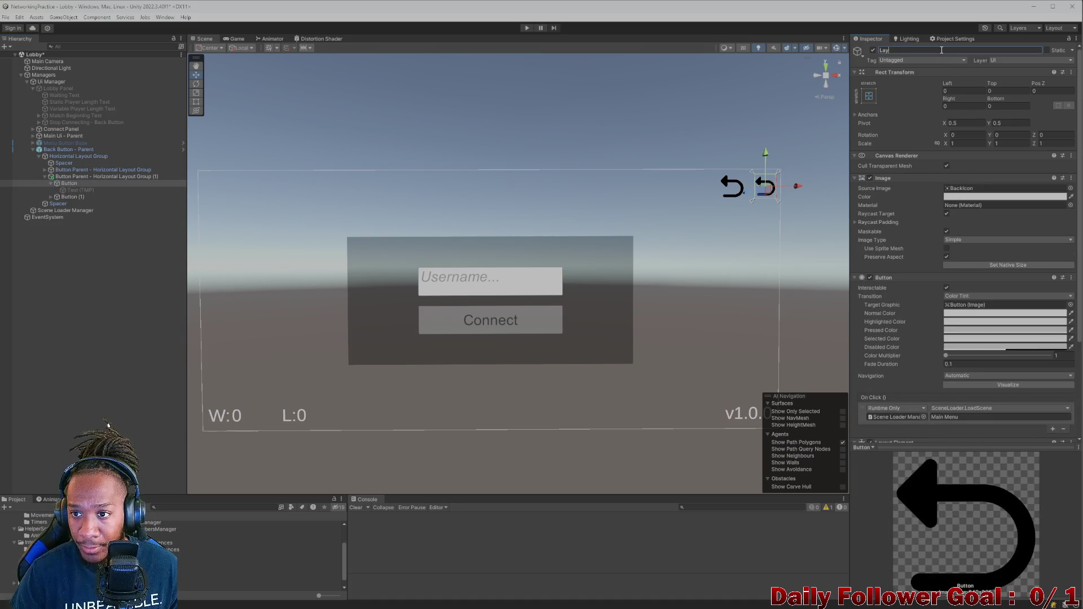
key(BackSpace)
key(BackSpace)
key(BackSpace)
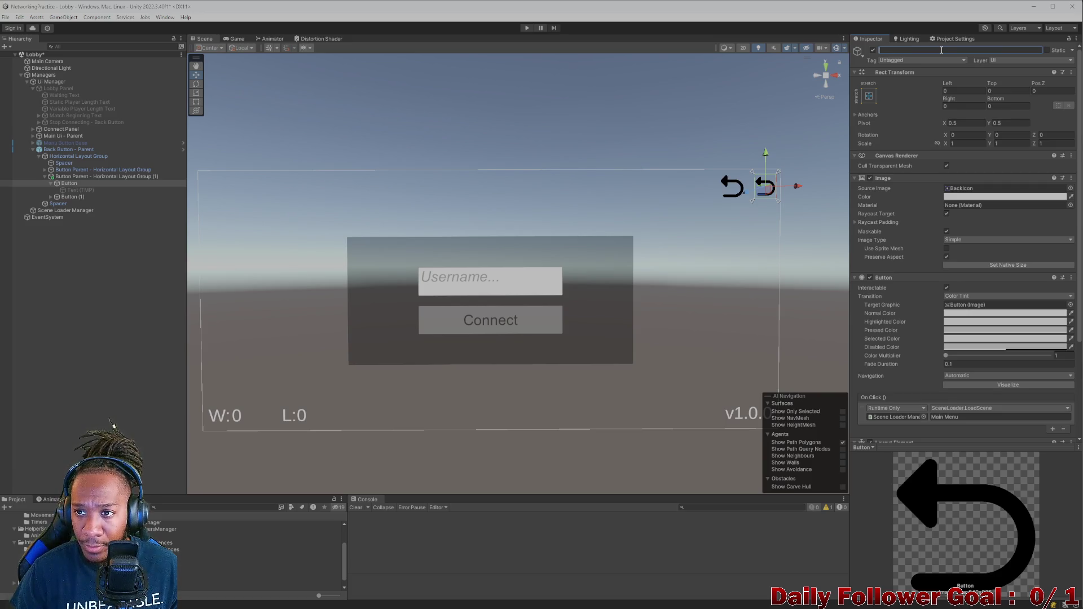
text(Layout)
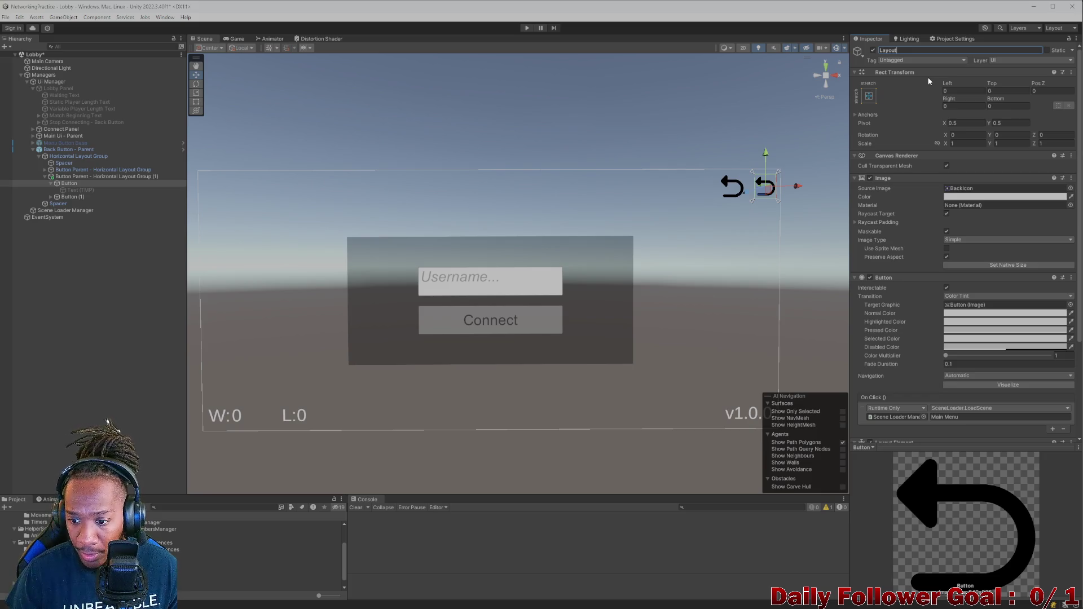
text( E)
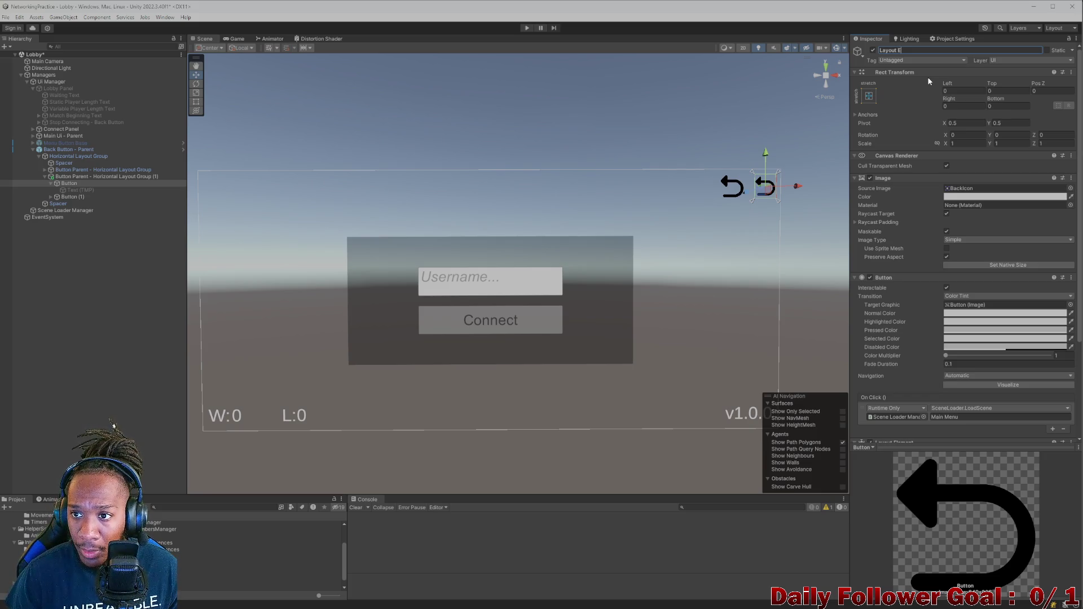
key(BackSpace)
key(BackSpace)
key(BackSpace)
text(Parent -)
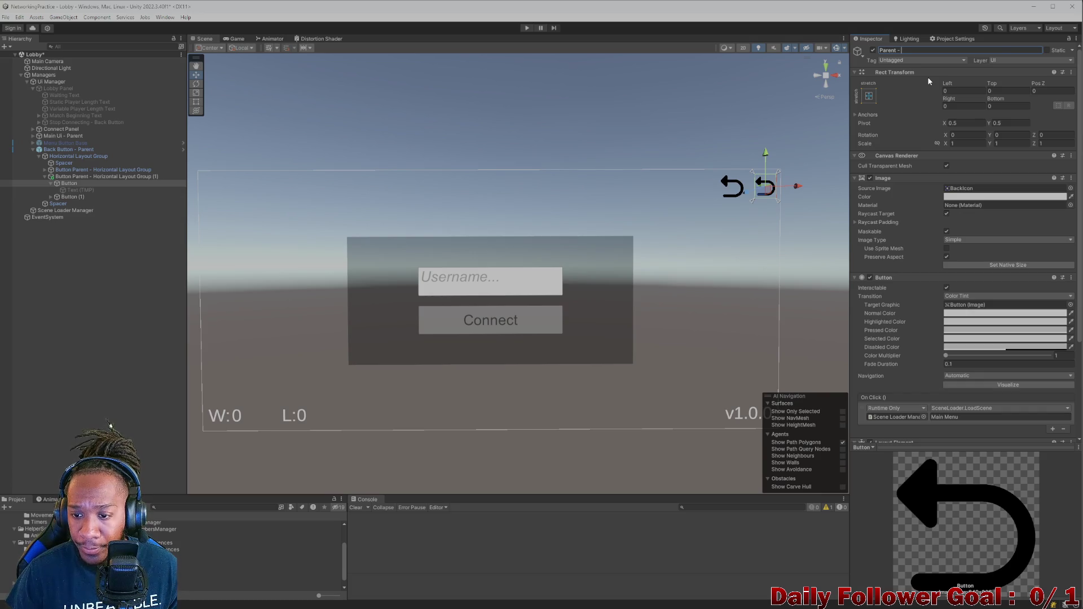
text(Layout)
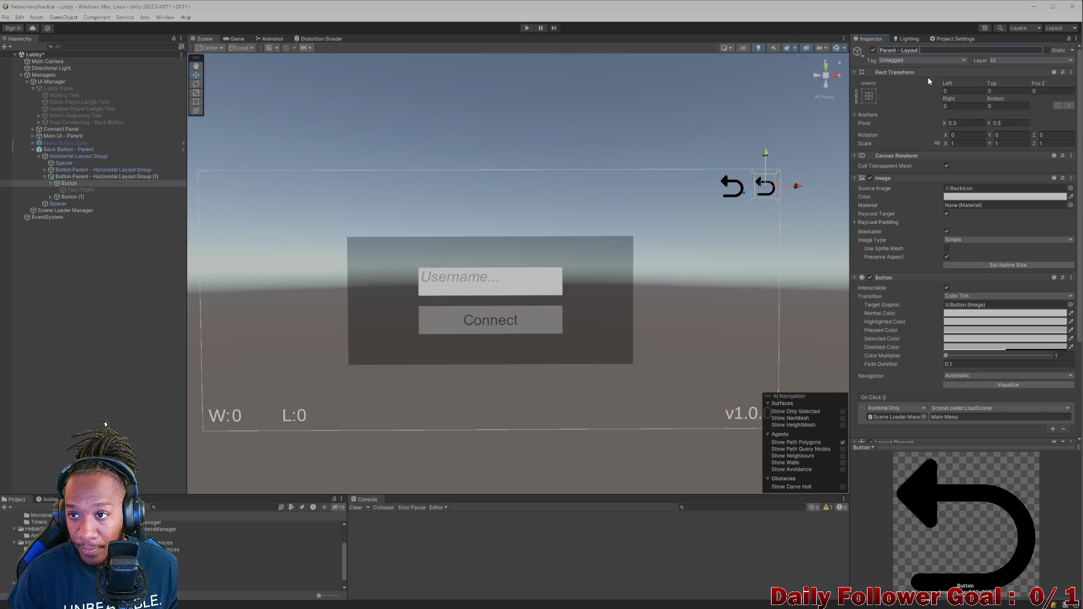
text( E)
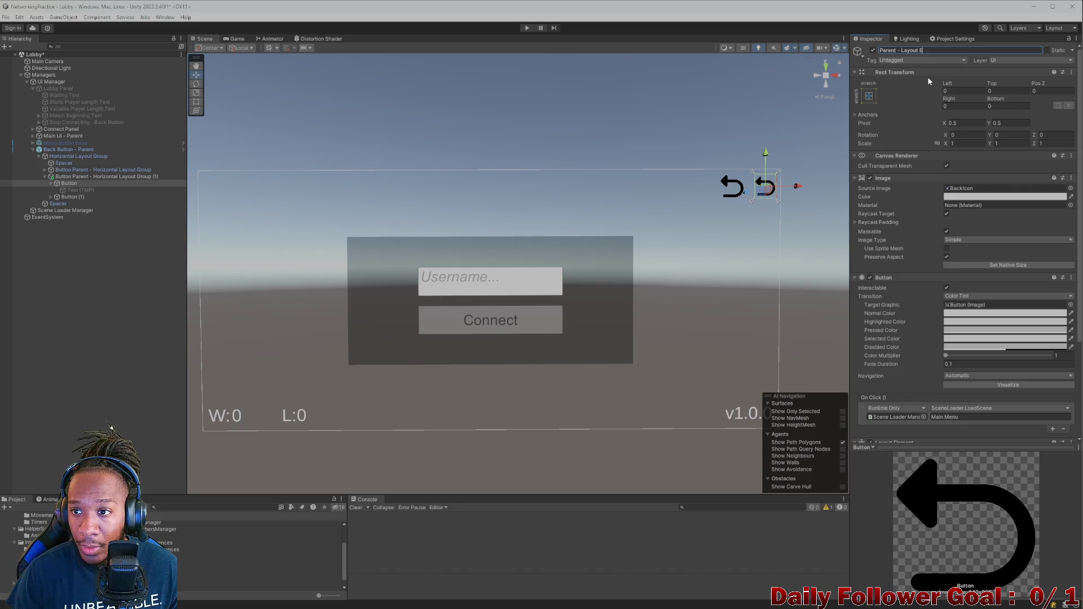
text(lement)
key(Return)
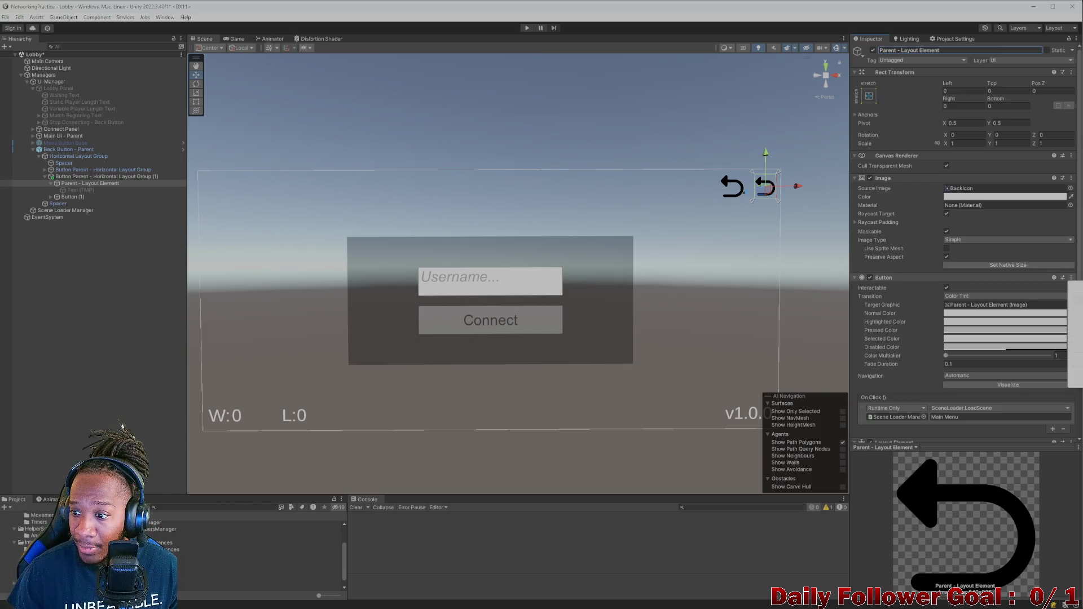
click(1080, 298)
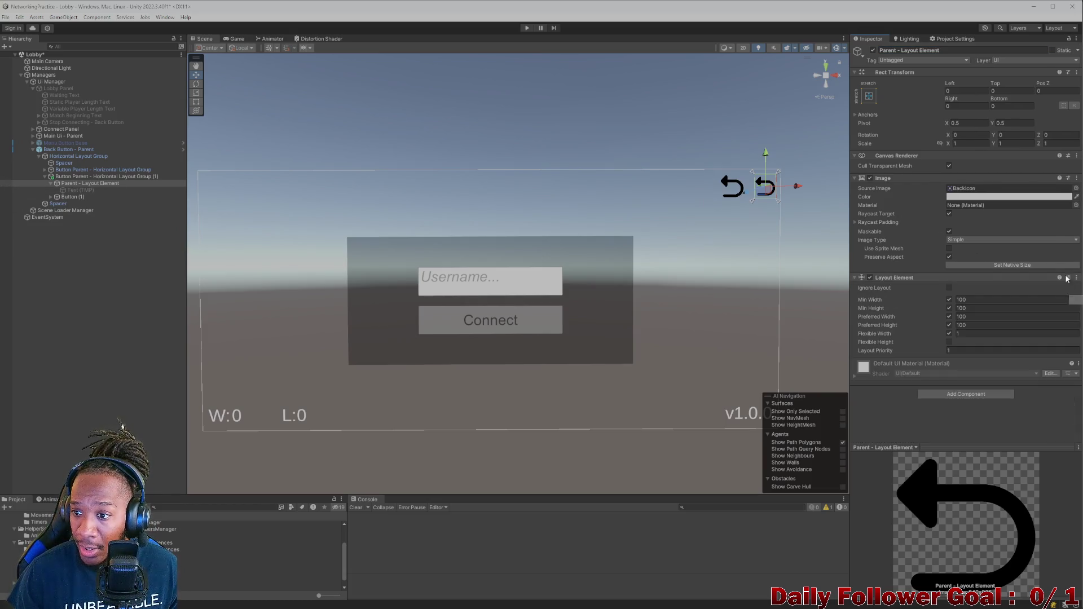
Remove the Image component from Parent - Layout Element and set Button (1)'s Left to 0
click(1077, 179)
click(1078, 194)
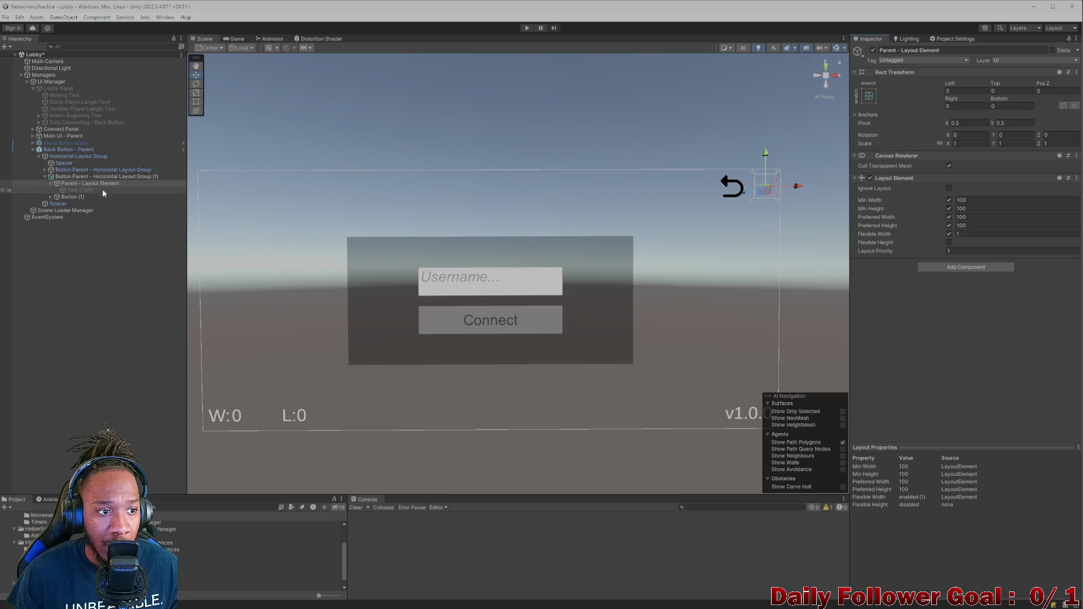
click(69, 196)
scroll(1008, 397, down, 1)
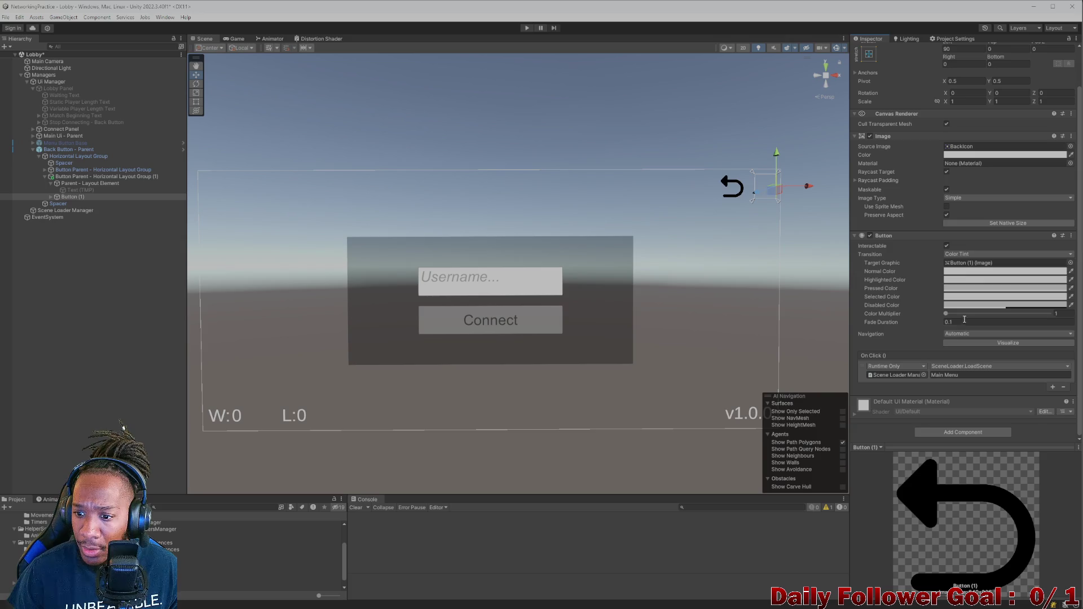
scroll(919, 246, up, 2)
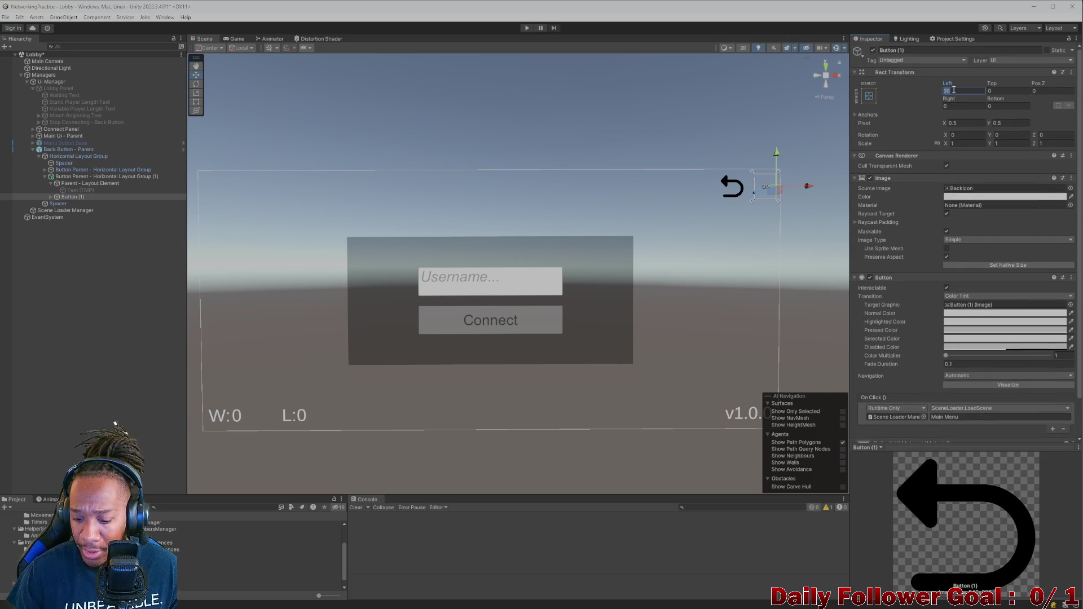
text(0)
Nest Button (1) under Parent - Layout Element and place Text (TMP) inside Button (1)
mouse_move(77, 198)
mouse_down()
mouse_move(87, 186)
mouse_move(76, 194)
mouse_up()
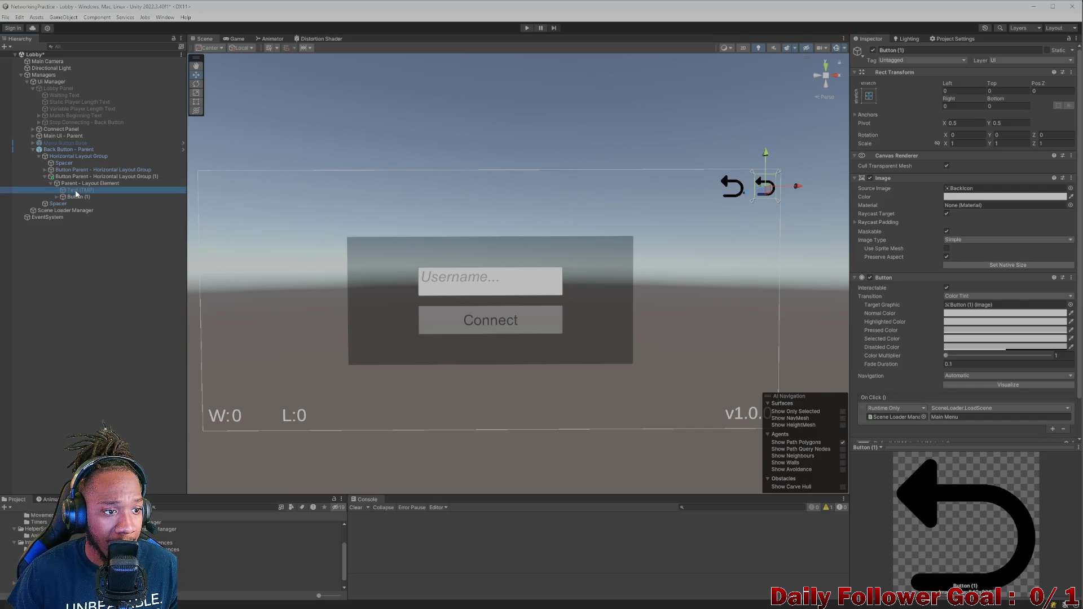
click(76, 190)
key(Delete)
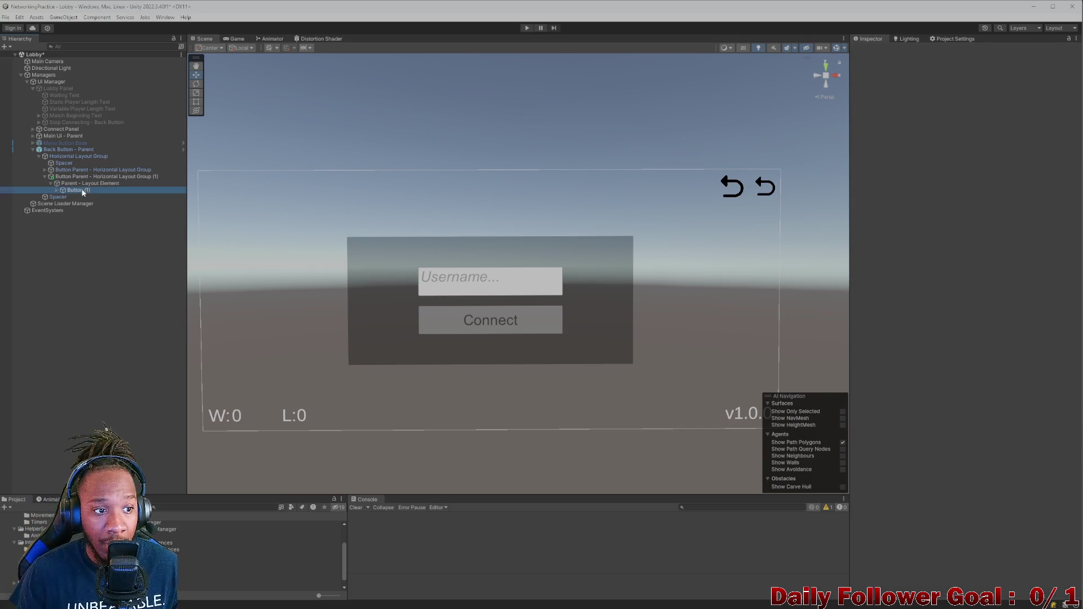
click(83, 191)
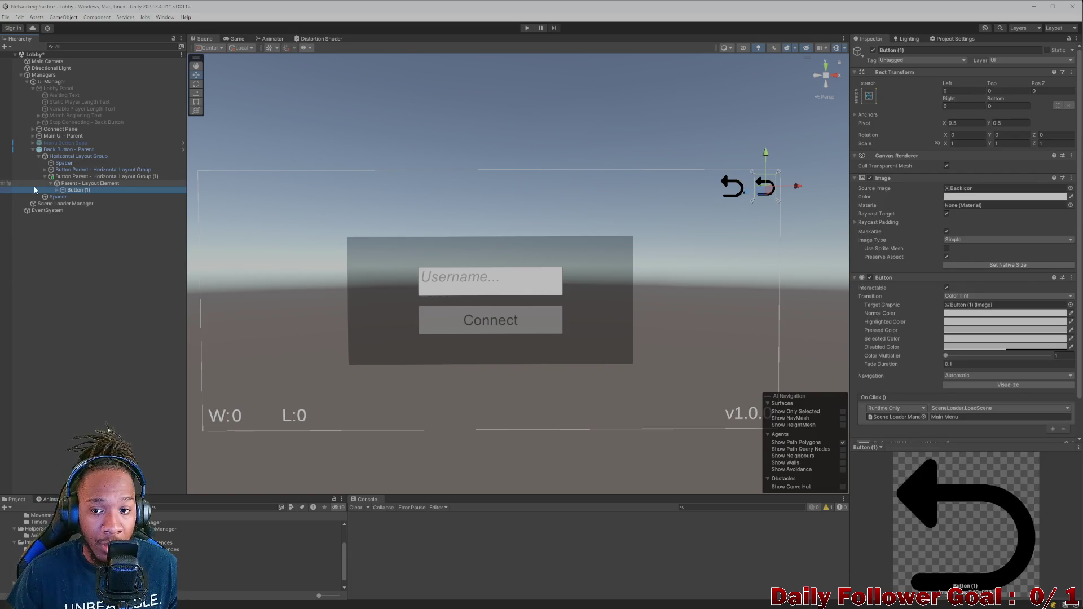
click(57, 190)
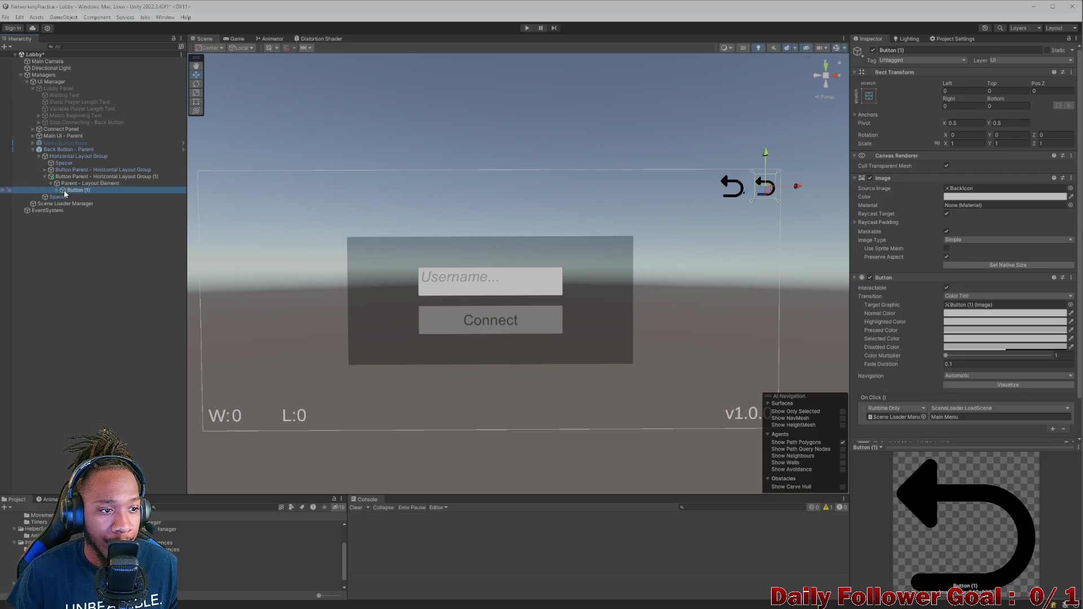
click(57, 190)
click(82, 196)
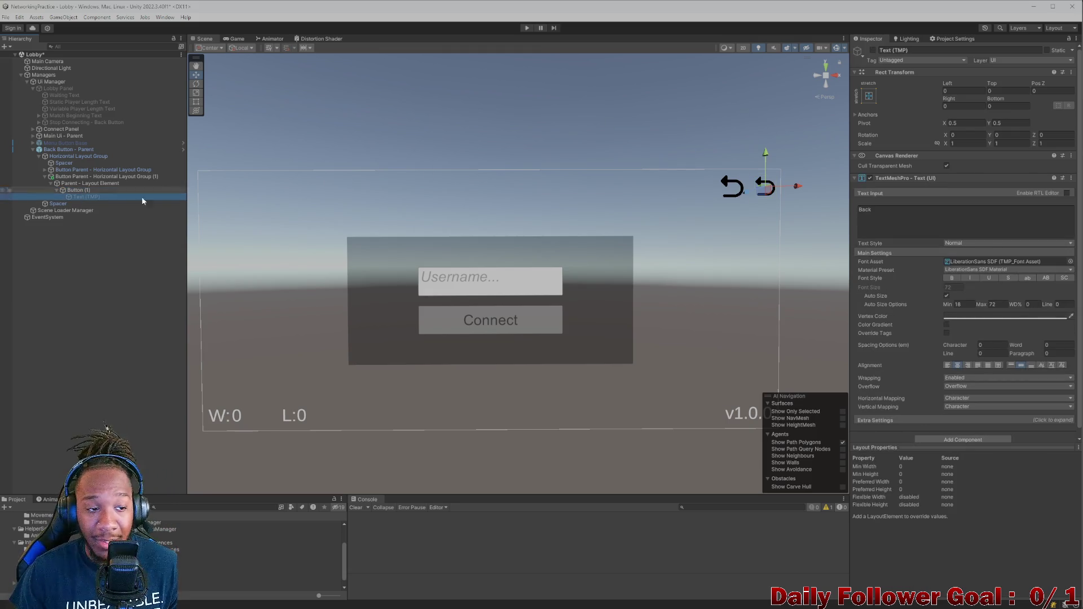
Rename Button (1) to 'Interactivity and Visuals - Button'
click(64, 190)
click(902, 50)
key(BackSpace)
key(BackSpace)
key(BackSpace)
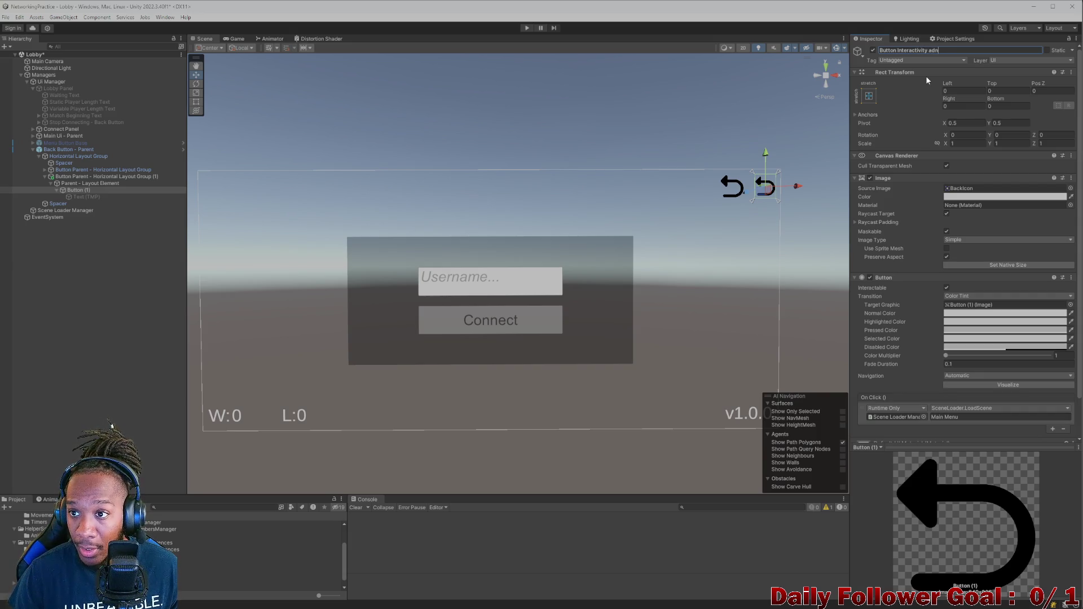
text(VB)
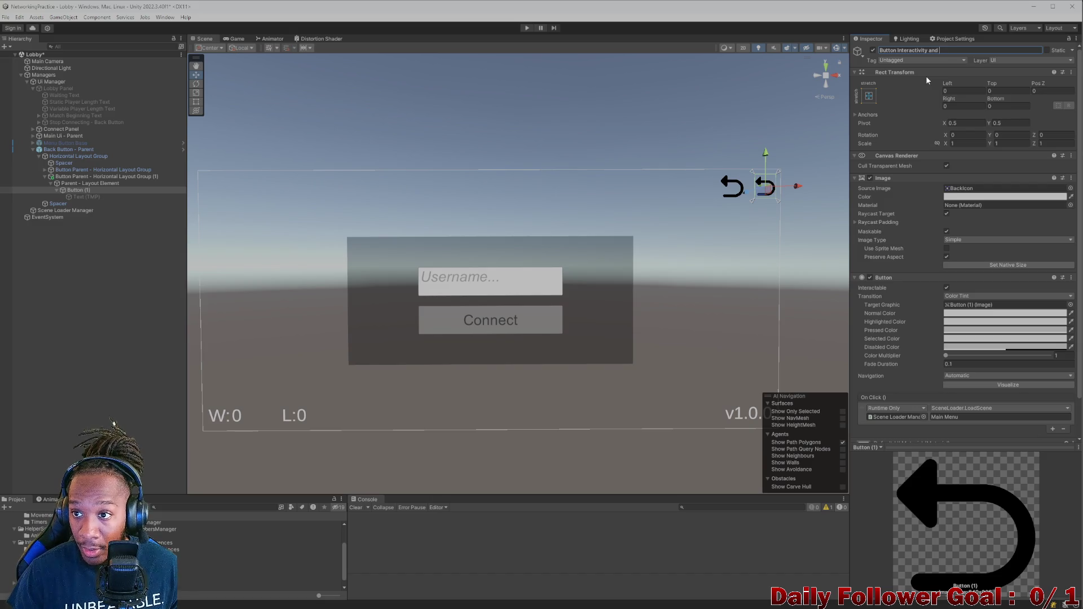
text(B)
text(Visuals)
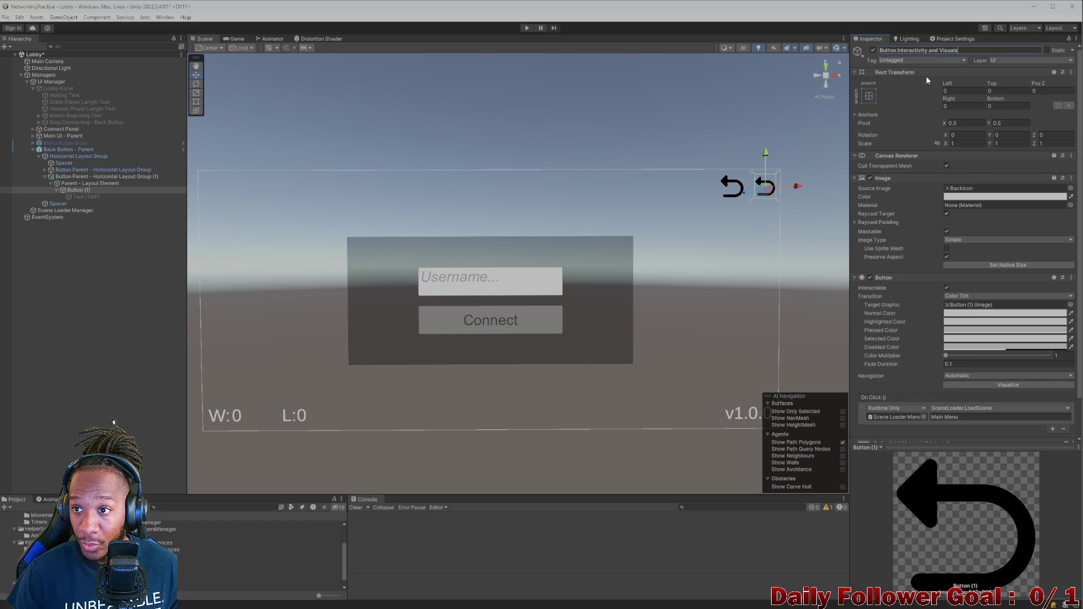
drag(901, 50, 853, 49)
key(BackSpace)
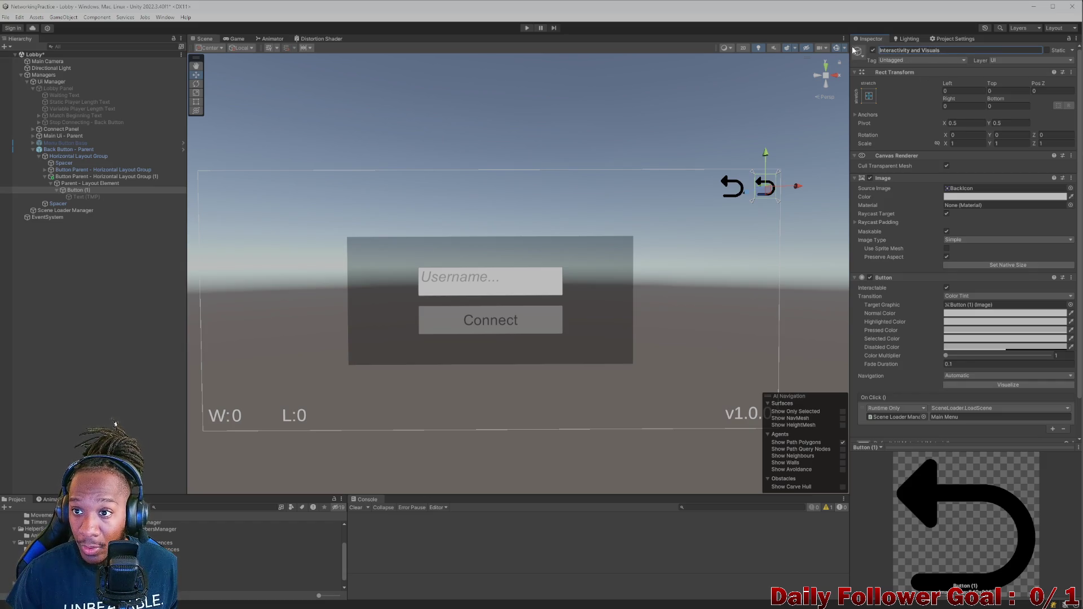
click(949, 51)
text(-)
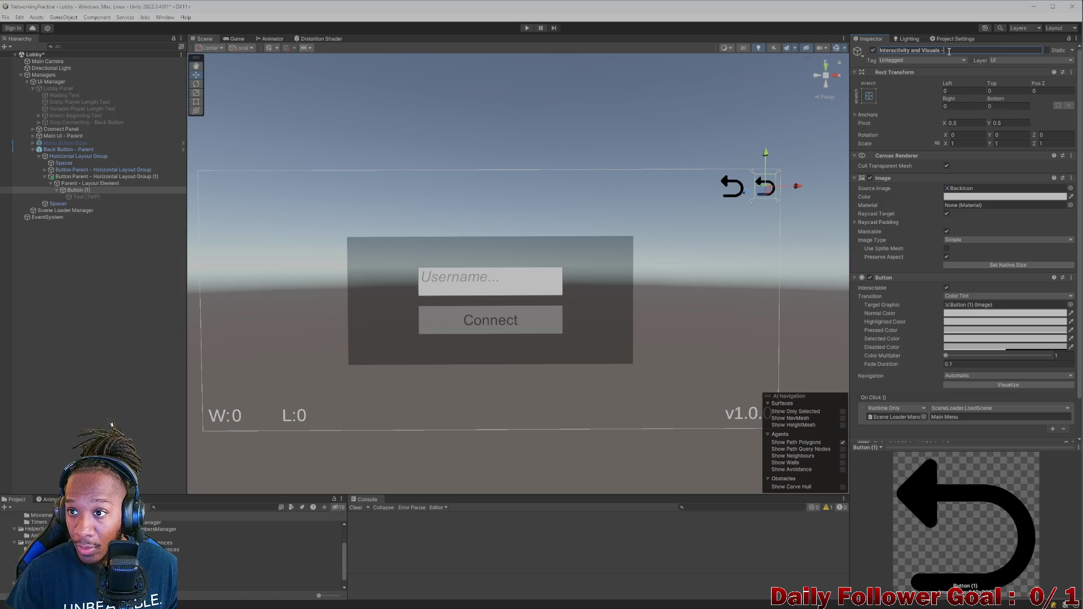
text( Button)
key(Return)
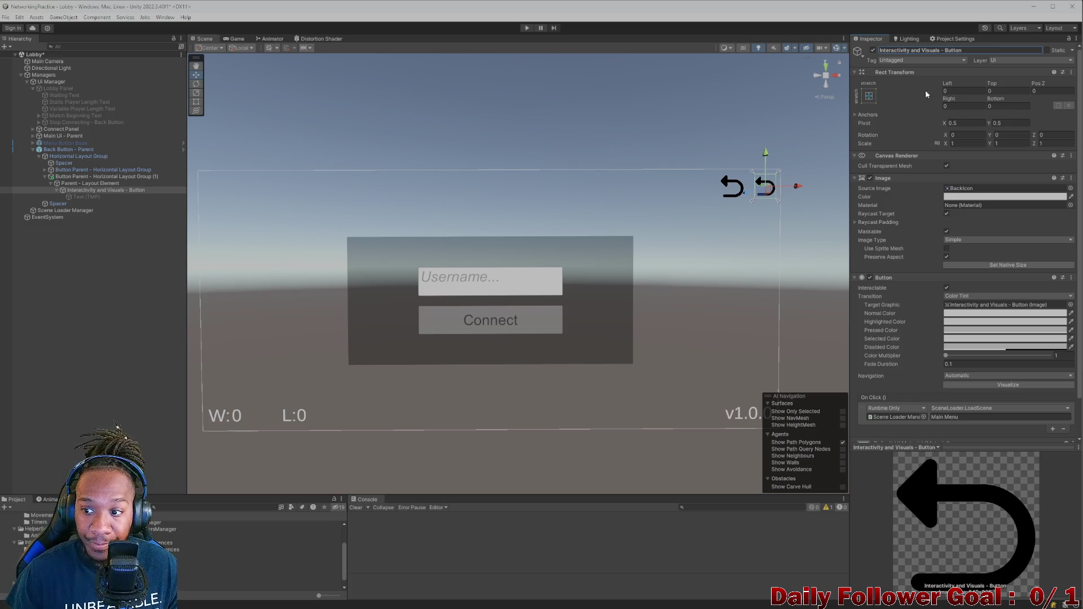
Collapse the renamed button and toggle it inactive, active, then inactive again
click(57, 191)
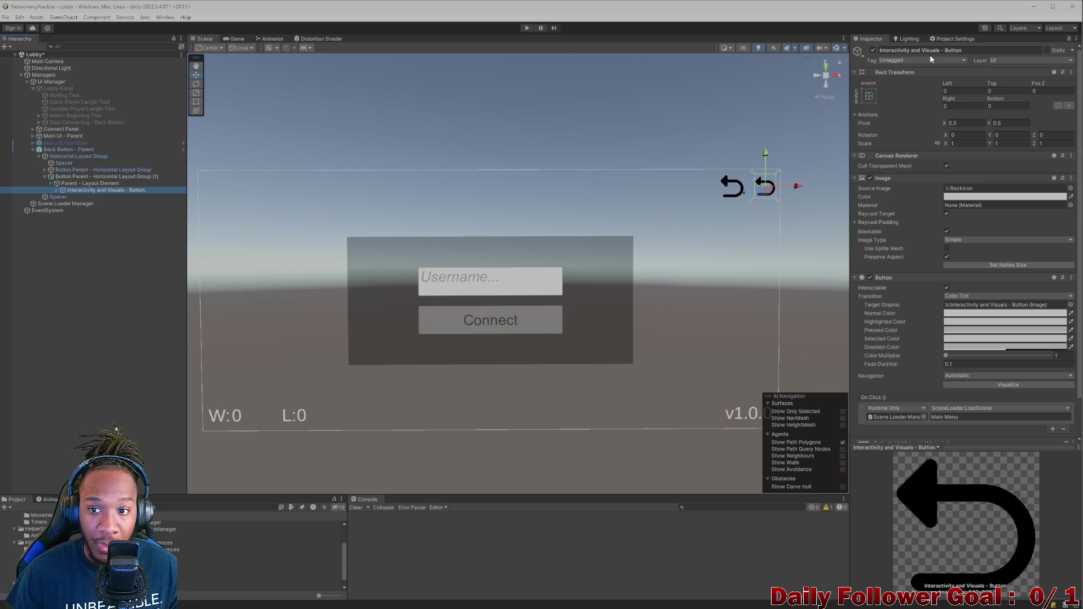
click(874, 50)
click(874, 51)
click(874, 50)
Reactivate the button and move the second button group ahead of its sibling in the Hierarchy
click(874, 50)
click(45, 177)
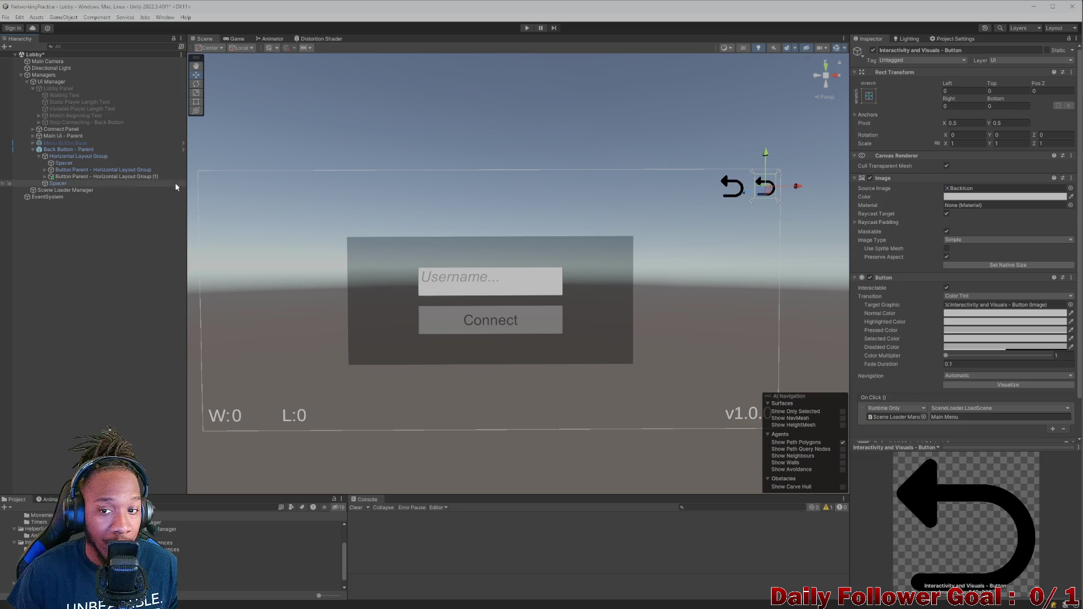
drag(107, 176, 96, 167)
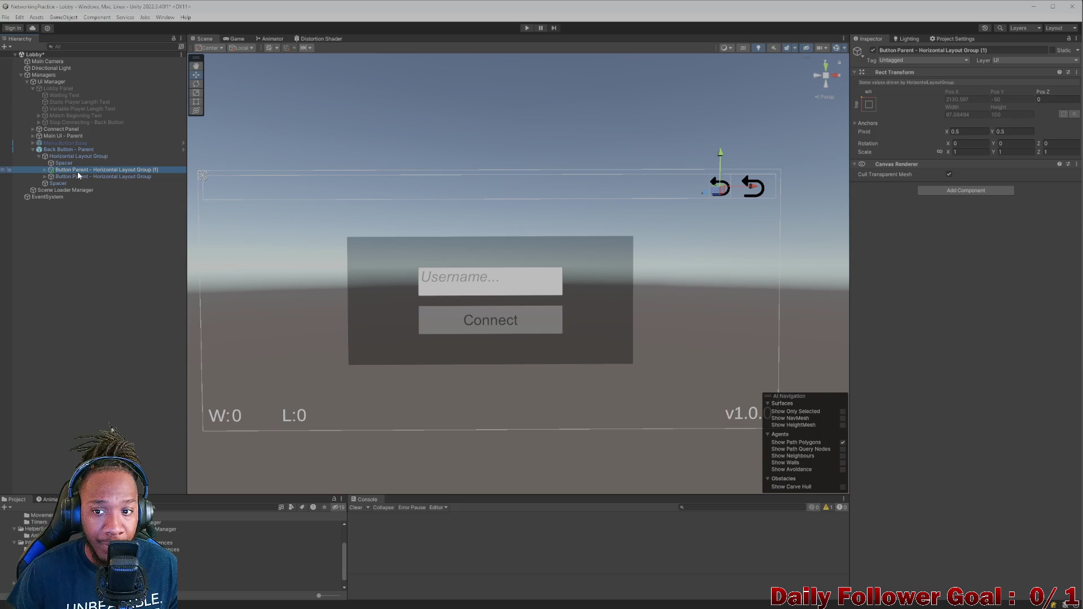
click(82, 176)
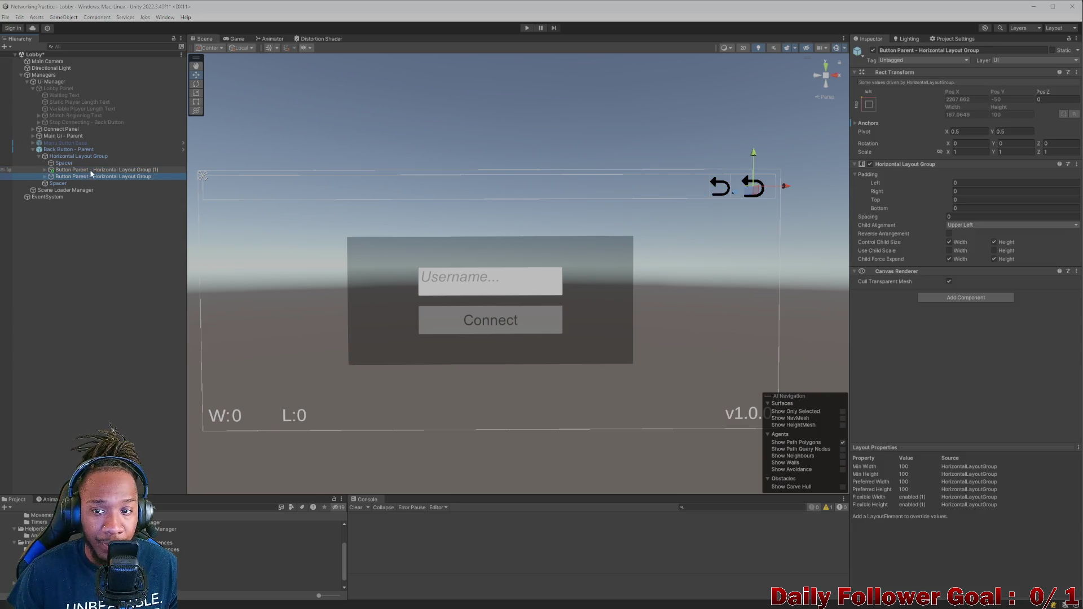
click(90, 169)
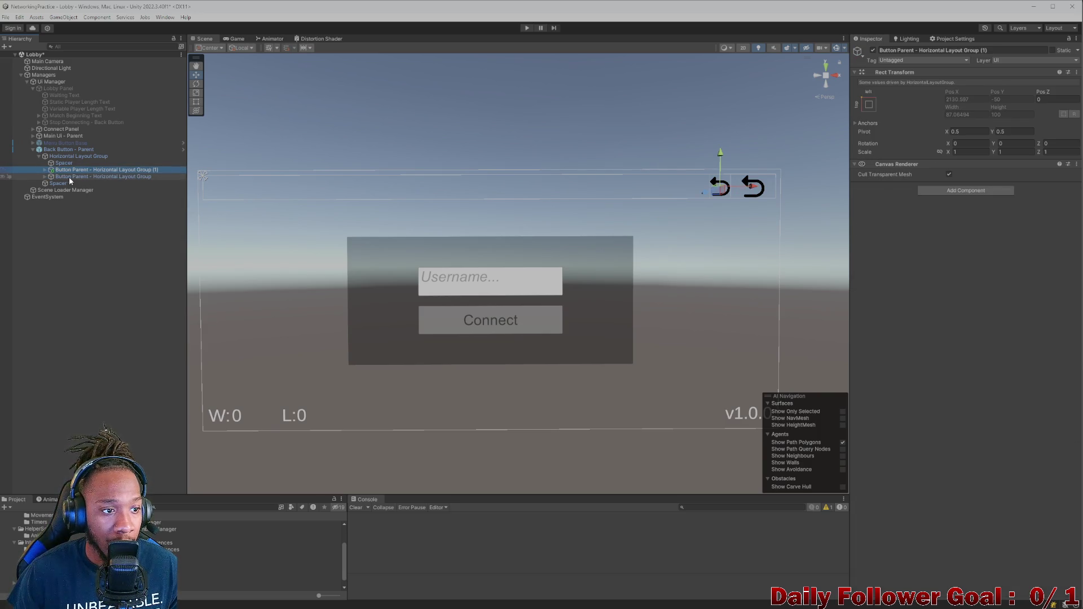
click(70, 177)
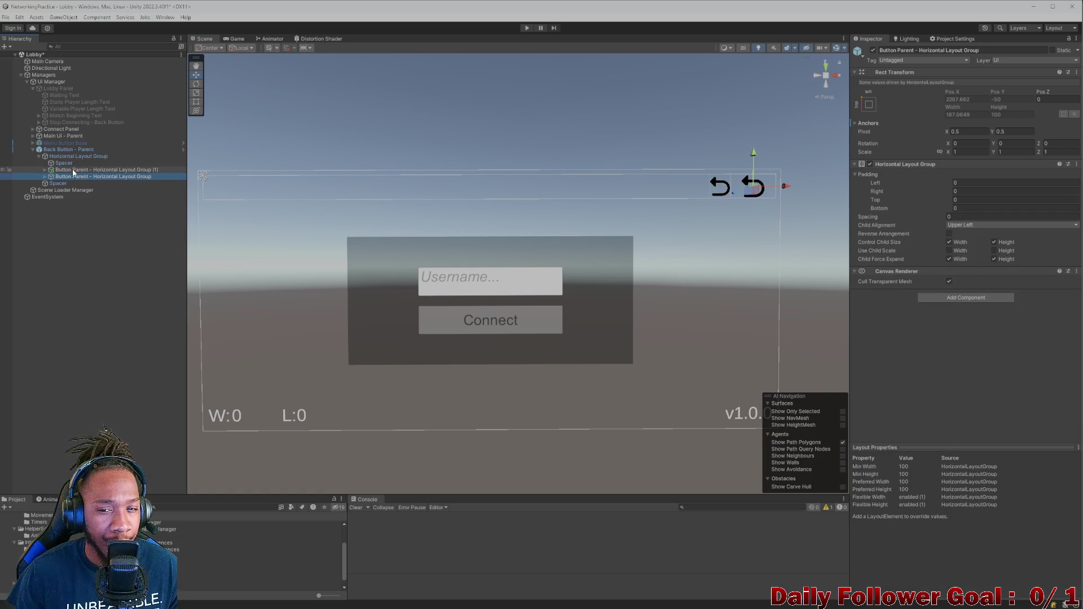
click(78, 170)
Enter 583.7 as Parent - Layout Element's minimum width and bring up the group's component search
click(45, 168)
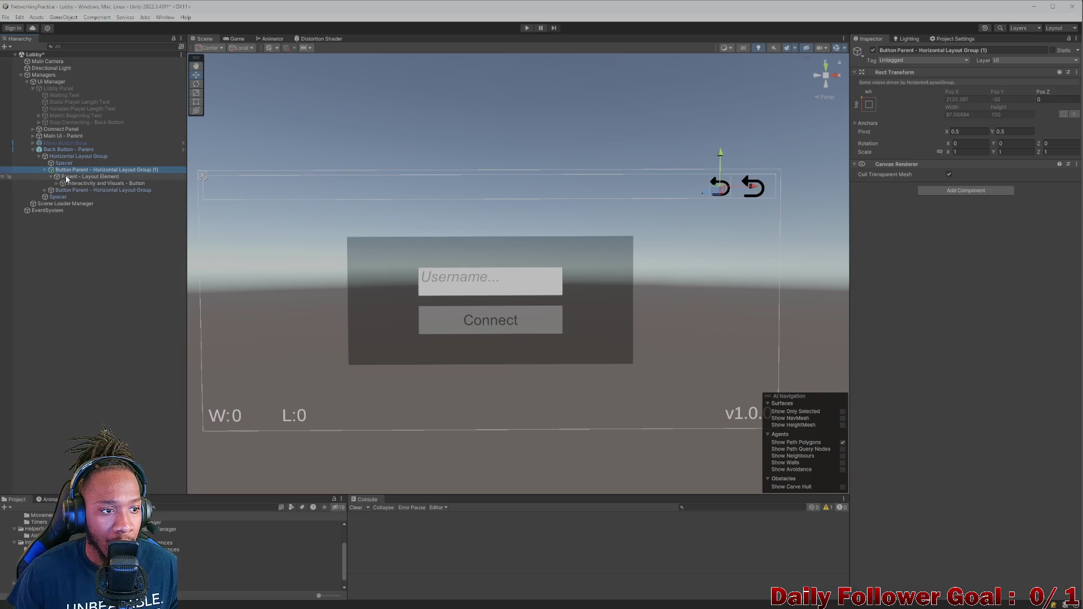
click(65, 177)
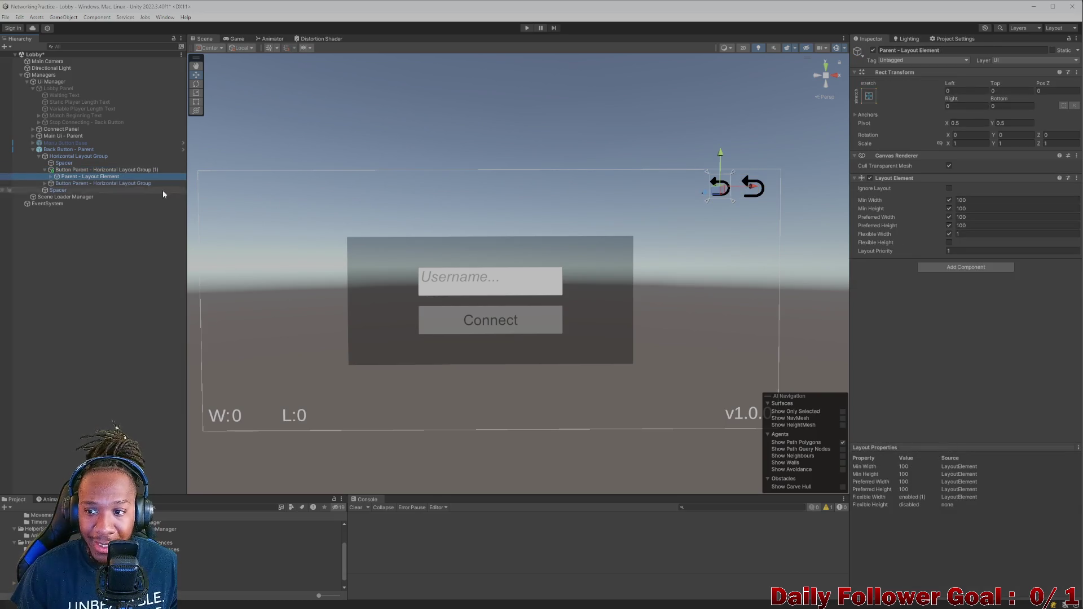
click(957, 200)
text(583.7)
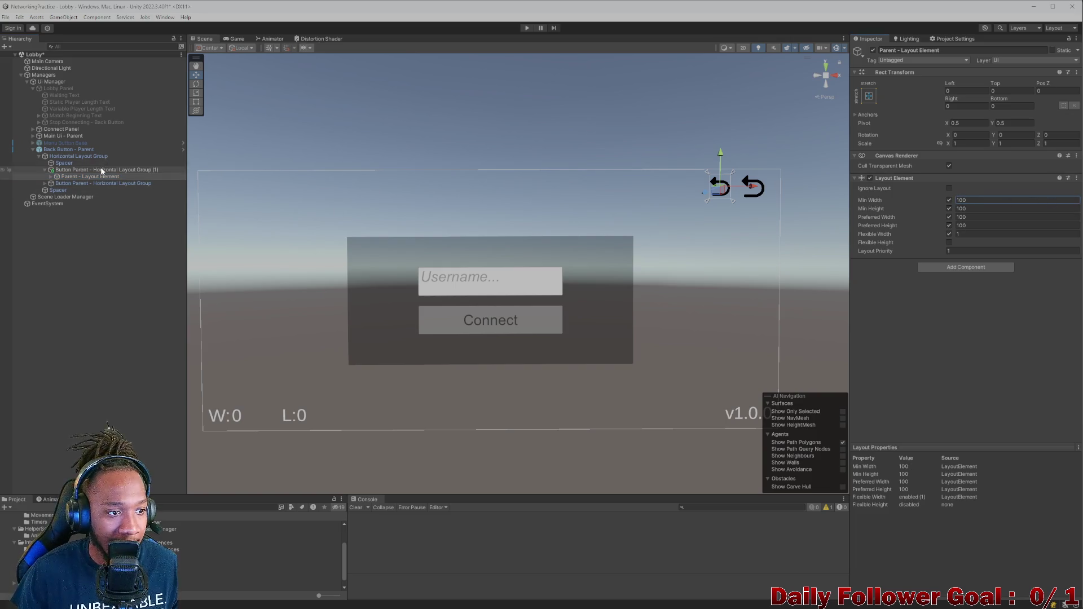
click(102, 169)
click(44, 170)
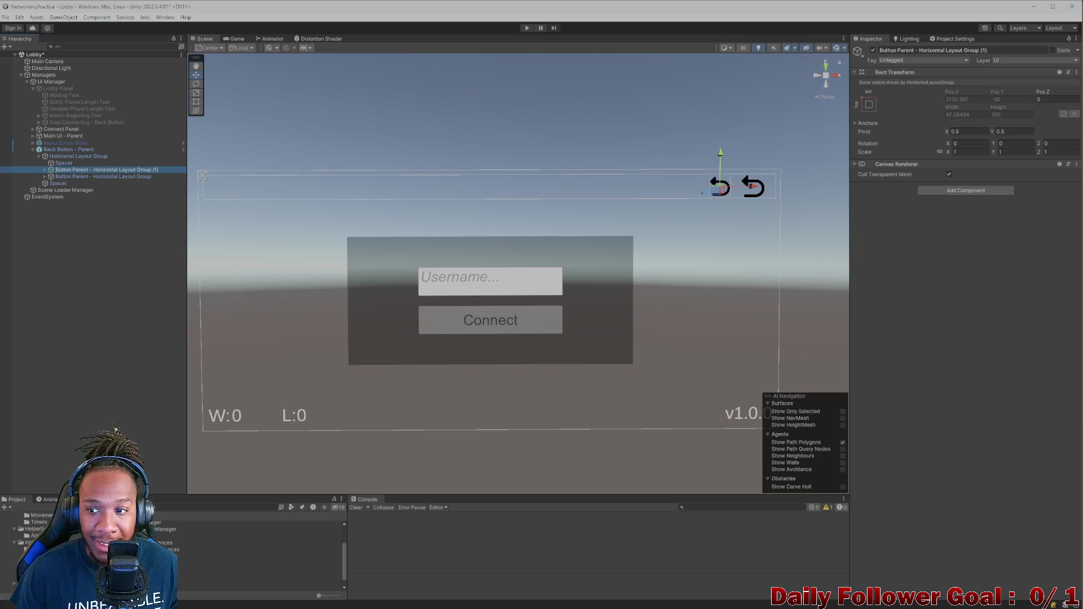
click(956, 191)
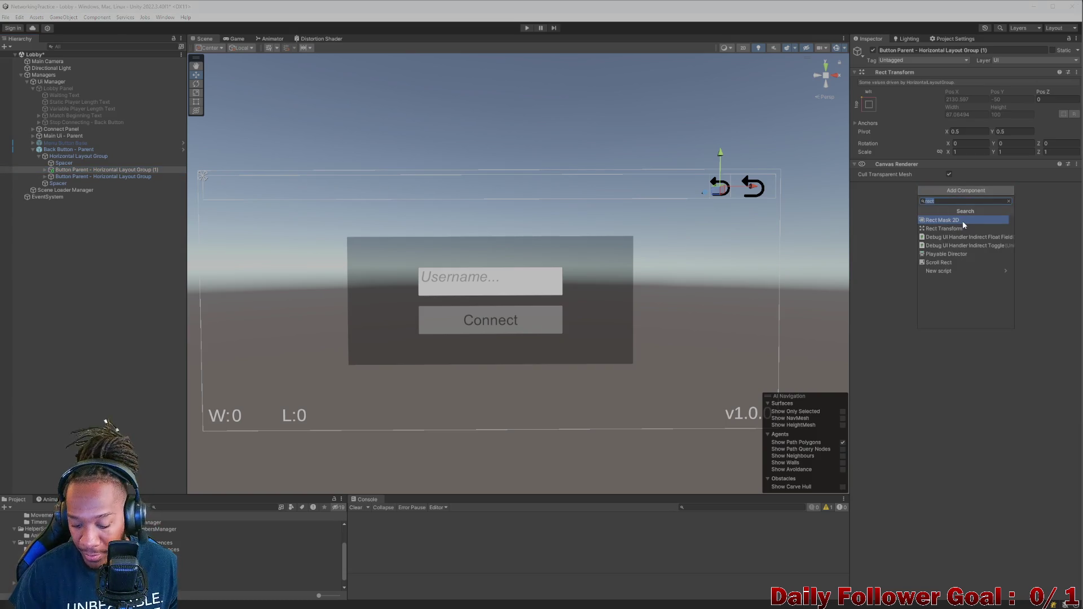
Add a Layout Element with flexible height, and min and preferred width of 100
text(layout)
key(Return)
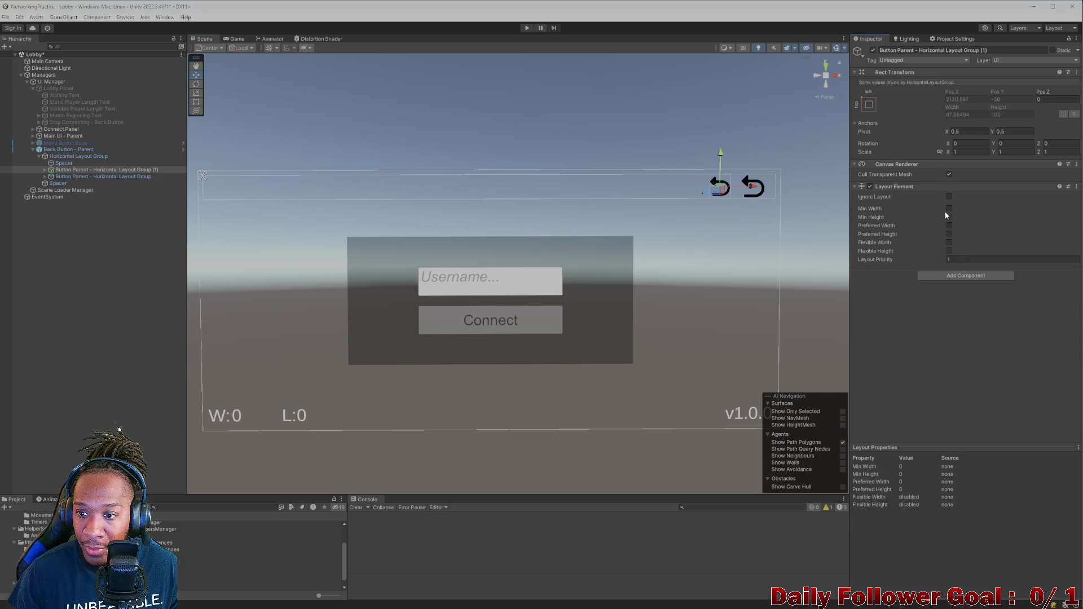
click(949, 251)
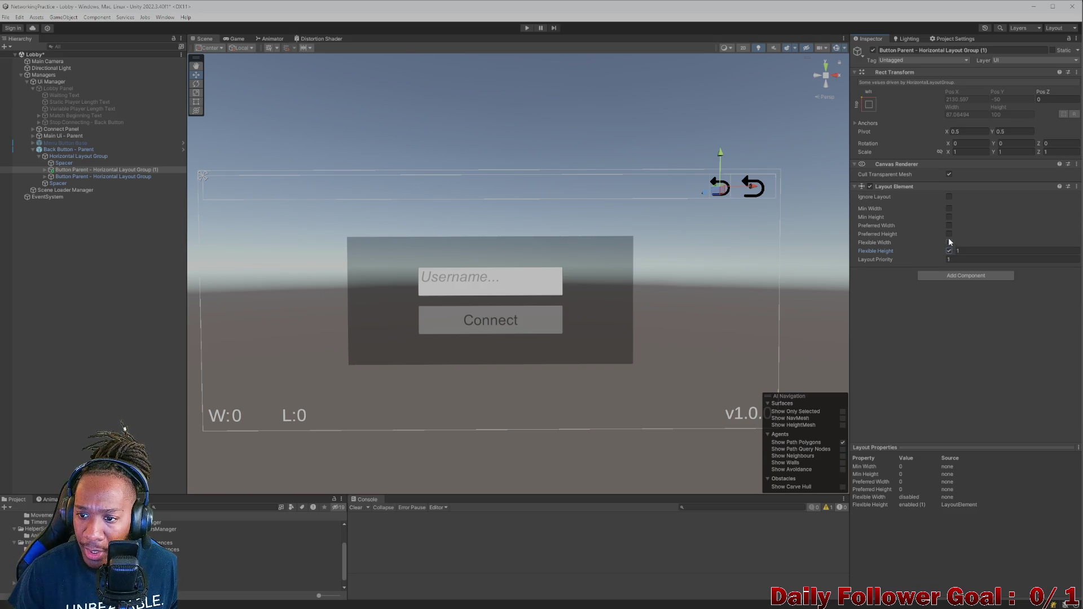
click(949, 226)
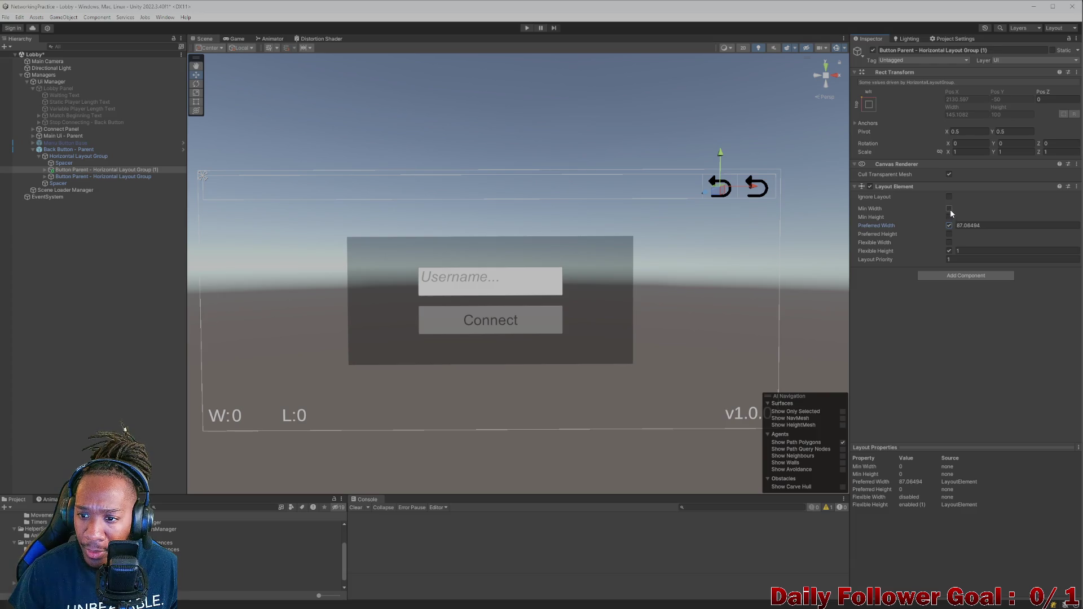
click(950, 209)
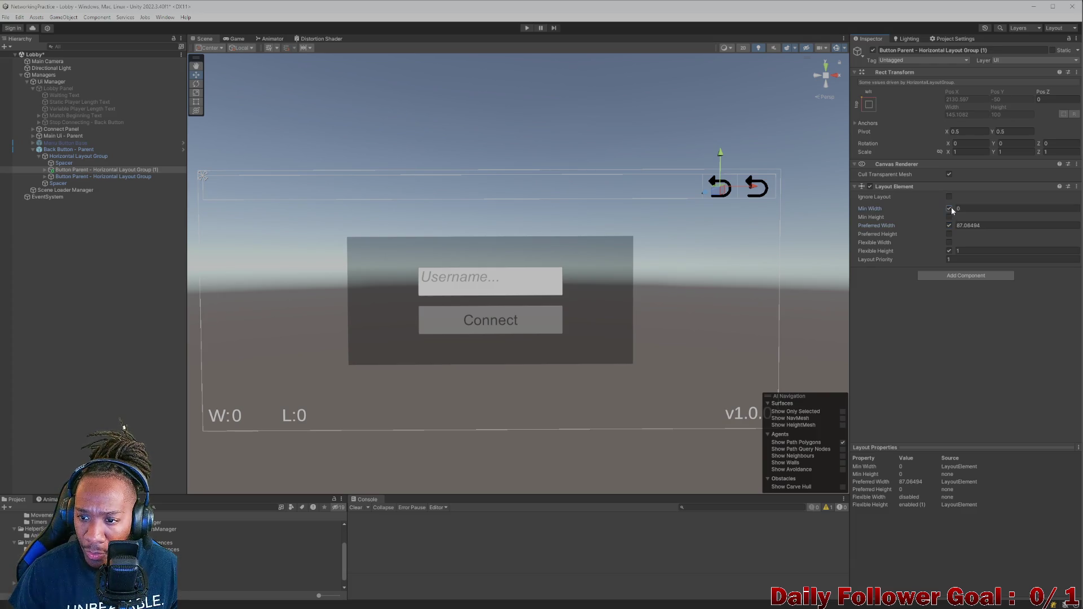
click(994, 225)
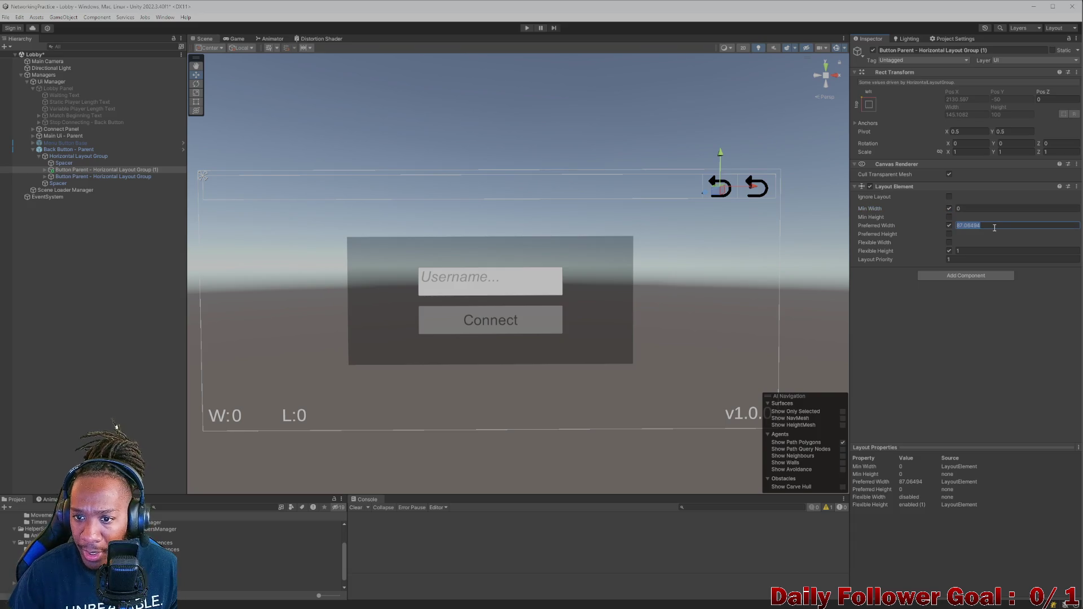
text(100)
click(993, 208)
text(100)
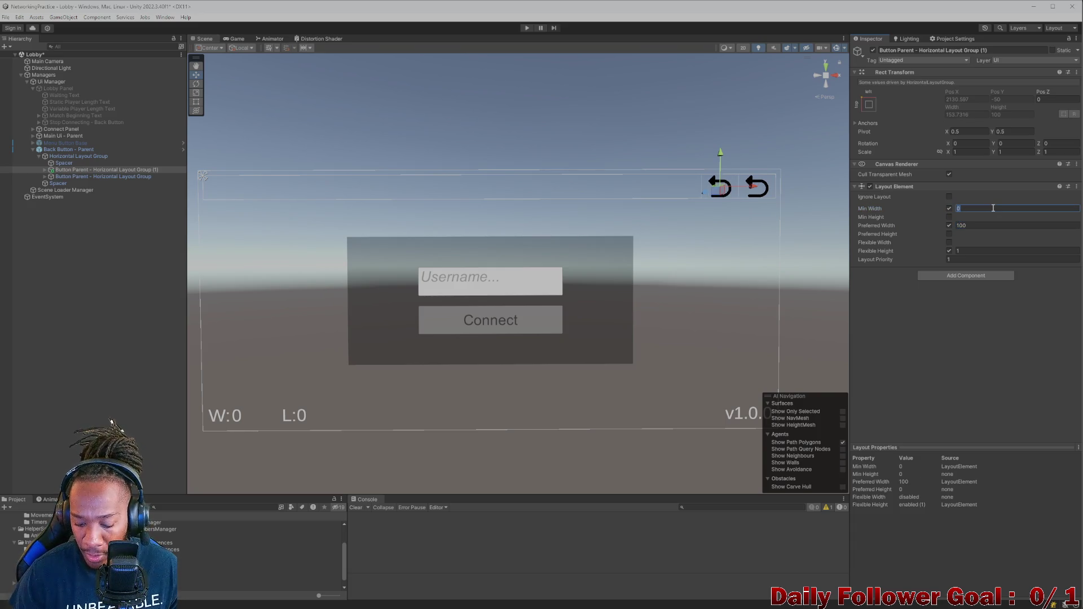
Preview the lobby layout in the Game view
click(235, 38)
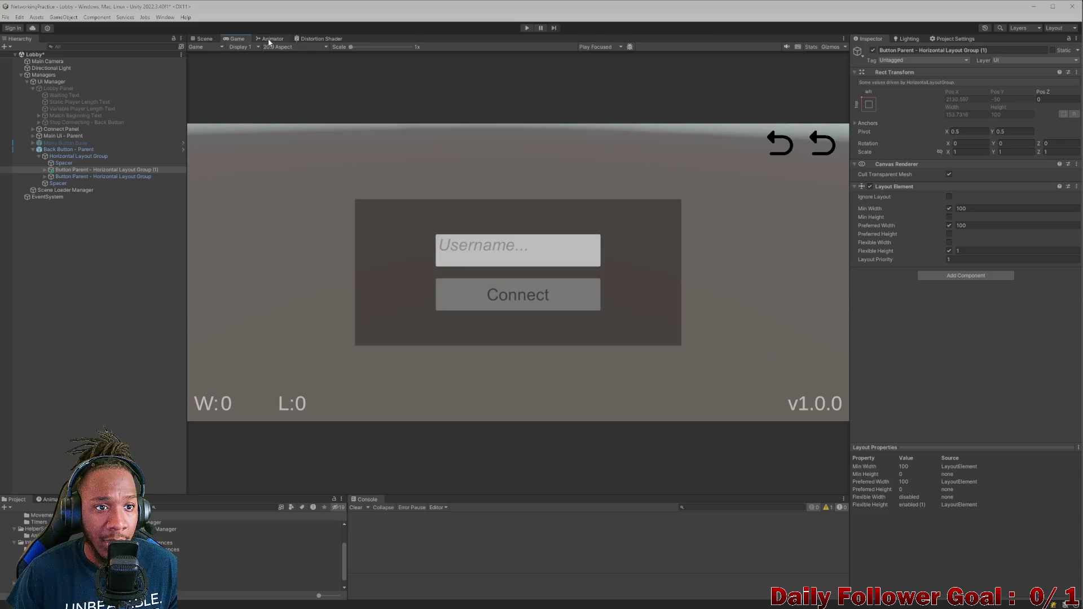
click(273, 39)
click(227, 39)
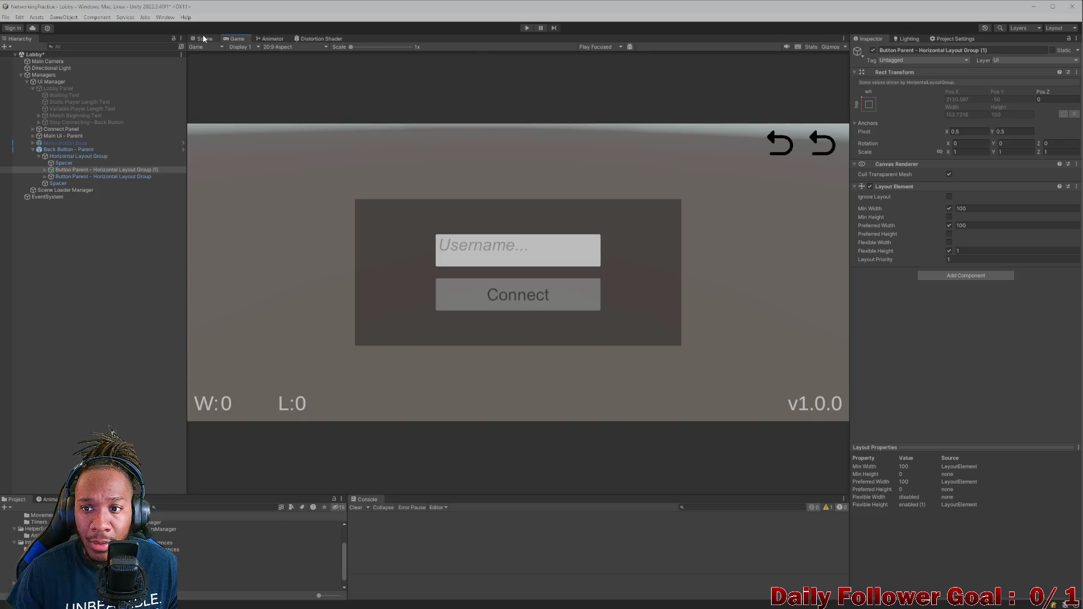
click(283, 48)
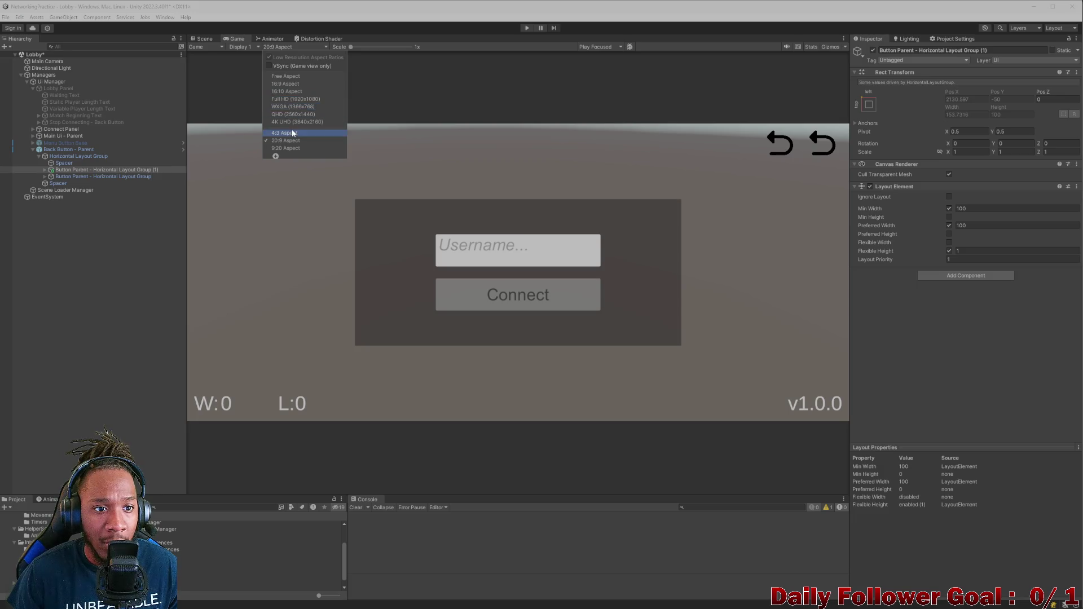
Check the lobby preview at 4:3, then return it to 20:9
click(291, 128)
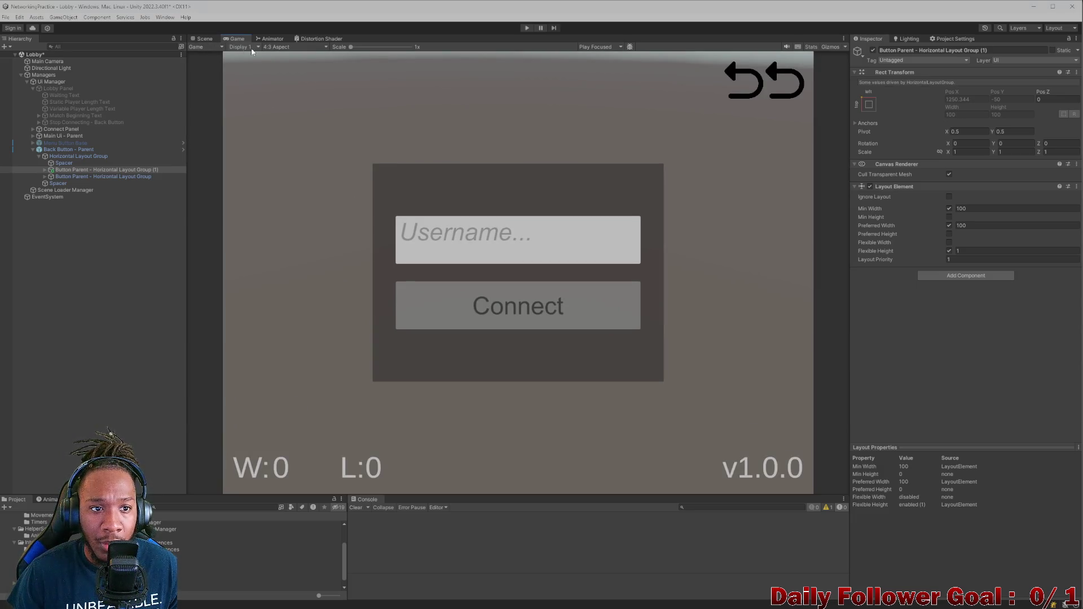
click(287, 49)
click(298, 138)
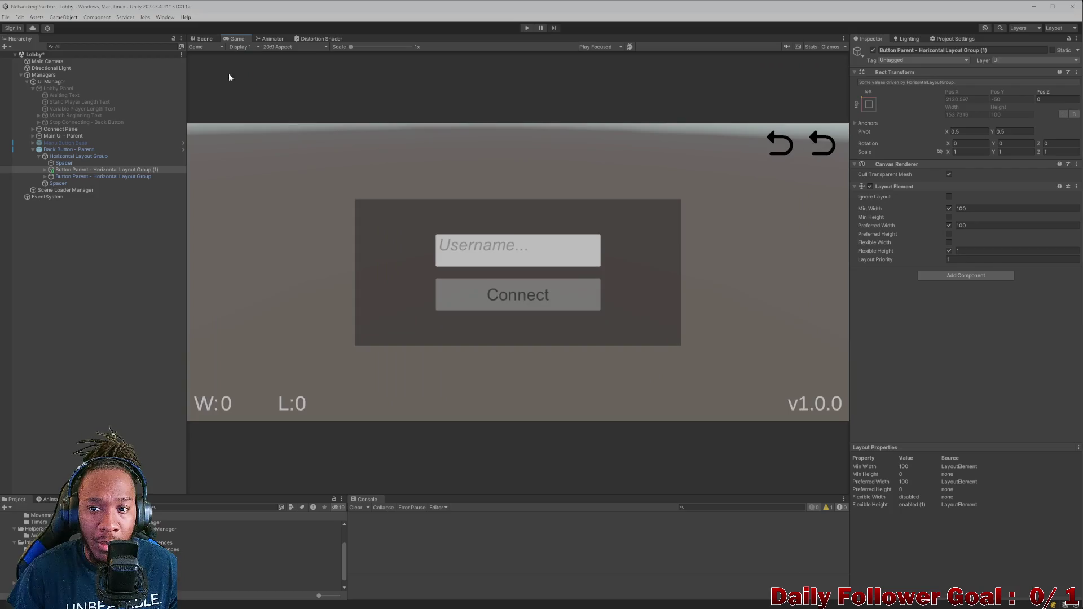
click(202, 39)
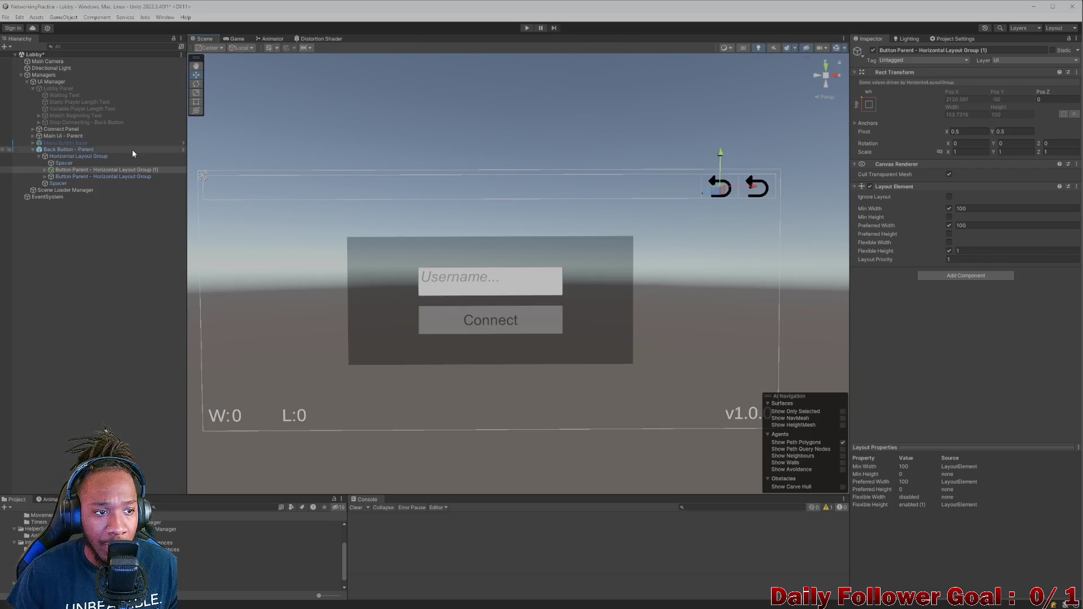
Deactivate the Interactivity and Visuals - Button under Button Parent (1)'s Parent - Layout Element
click(46, 170)
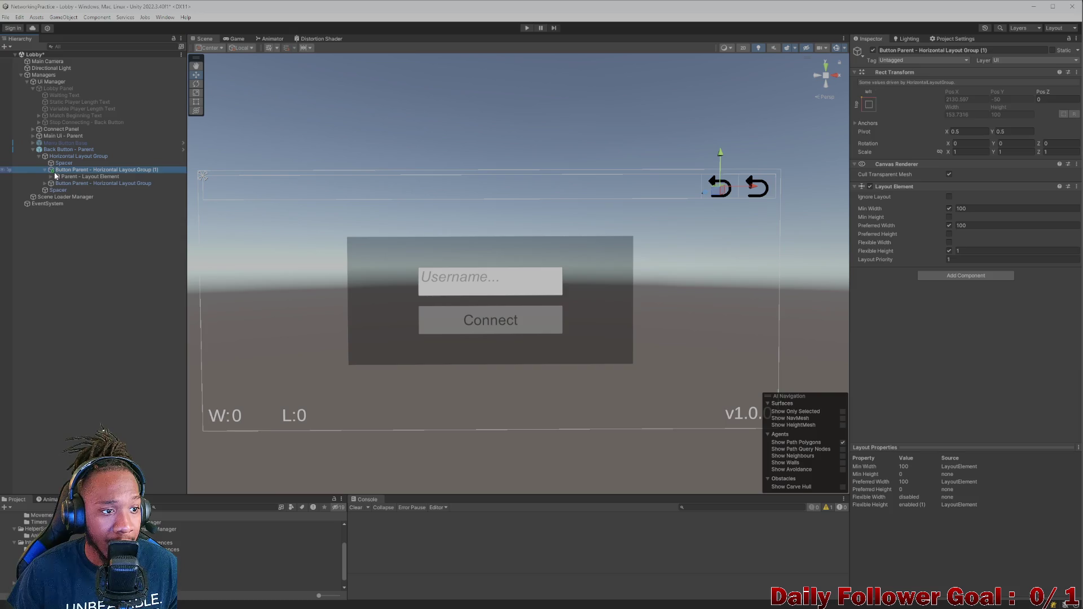
click(87, 176)
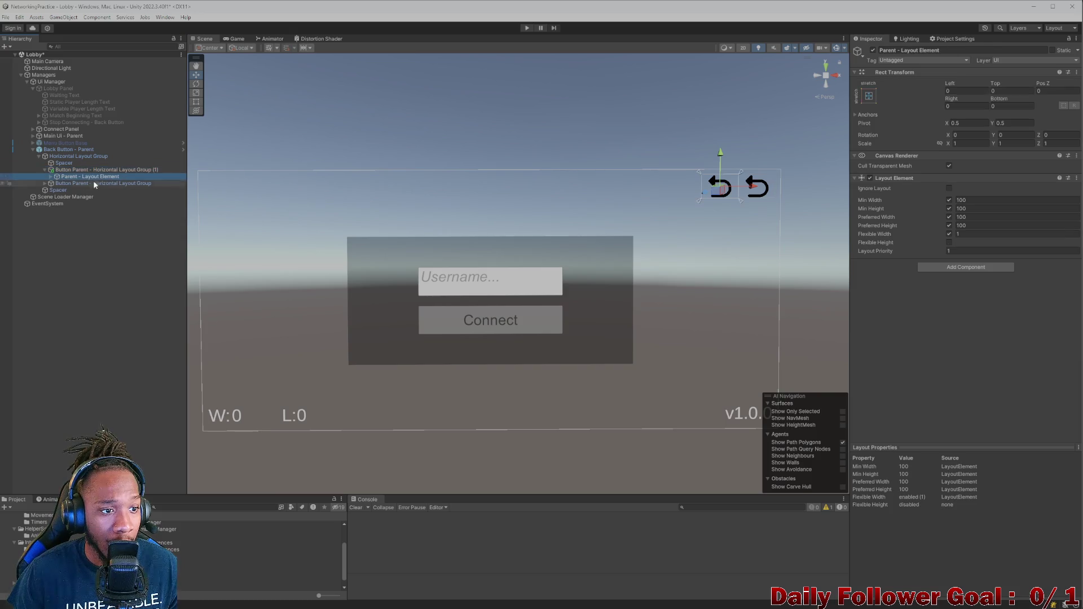
click(50, 176)
click(65, 183)
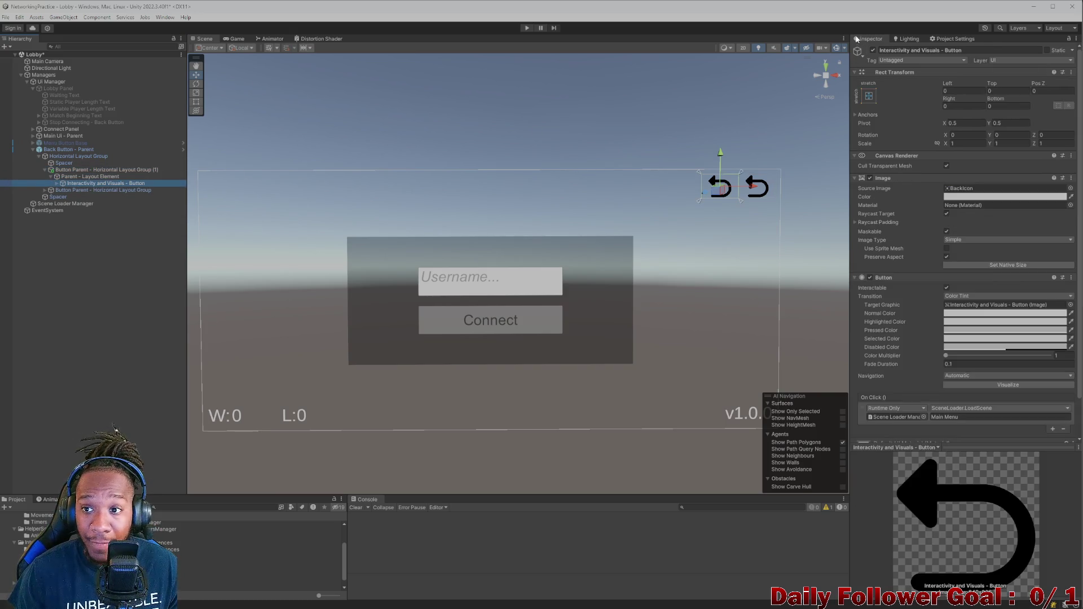
click(872, 50)
click(872, 50)
click(873, 50)
click(102, 170)
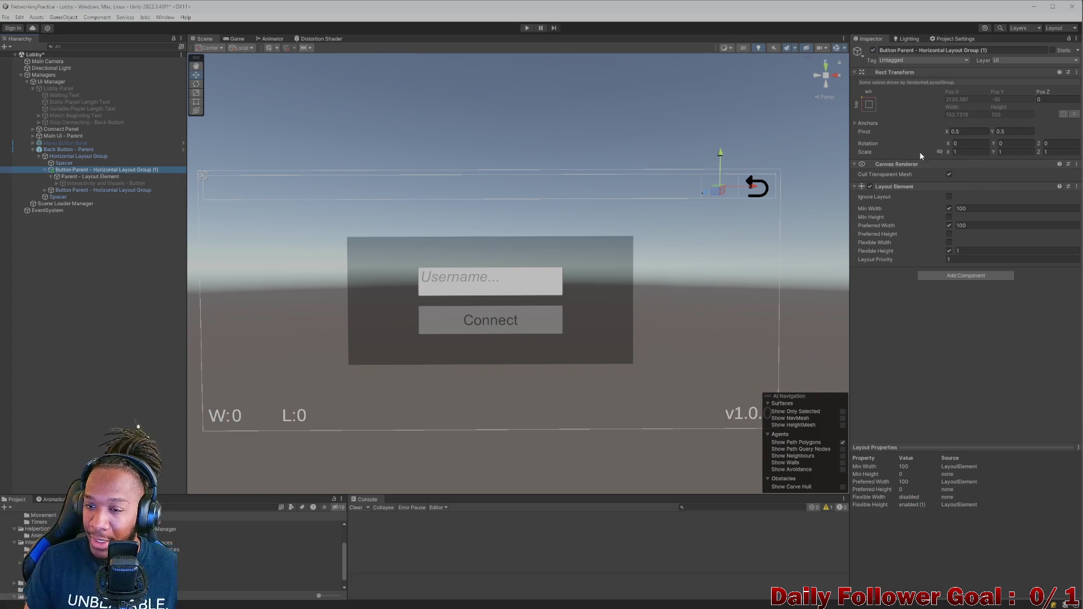
Check the single-arrow lobby at 4:3 and the wider 20:9 aspect
click(235, 38)
click(290, 48)
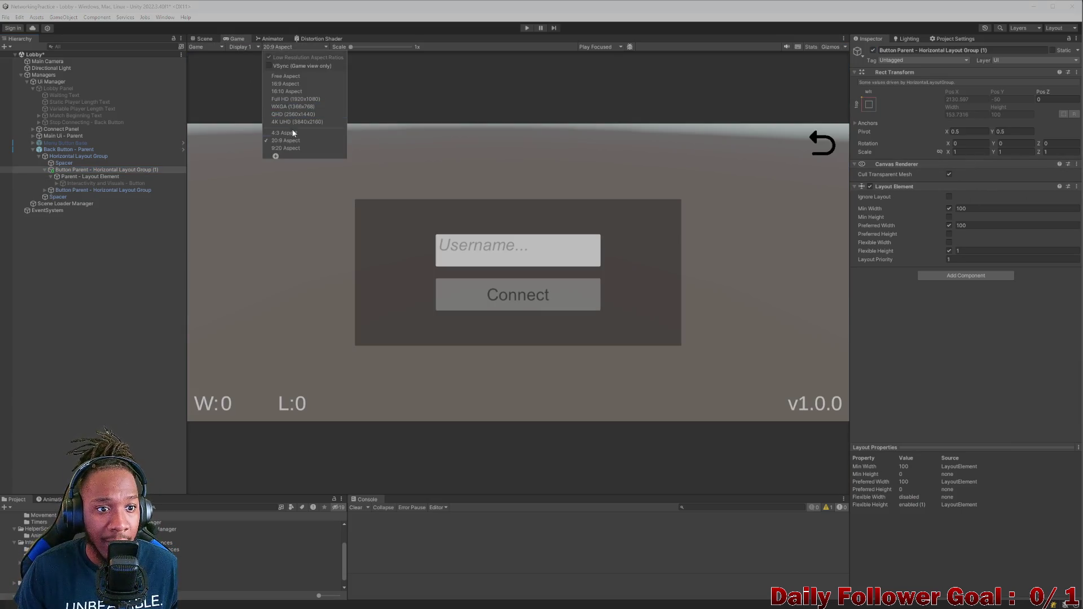
click(287, 134)
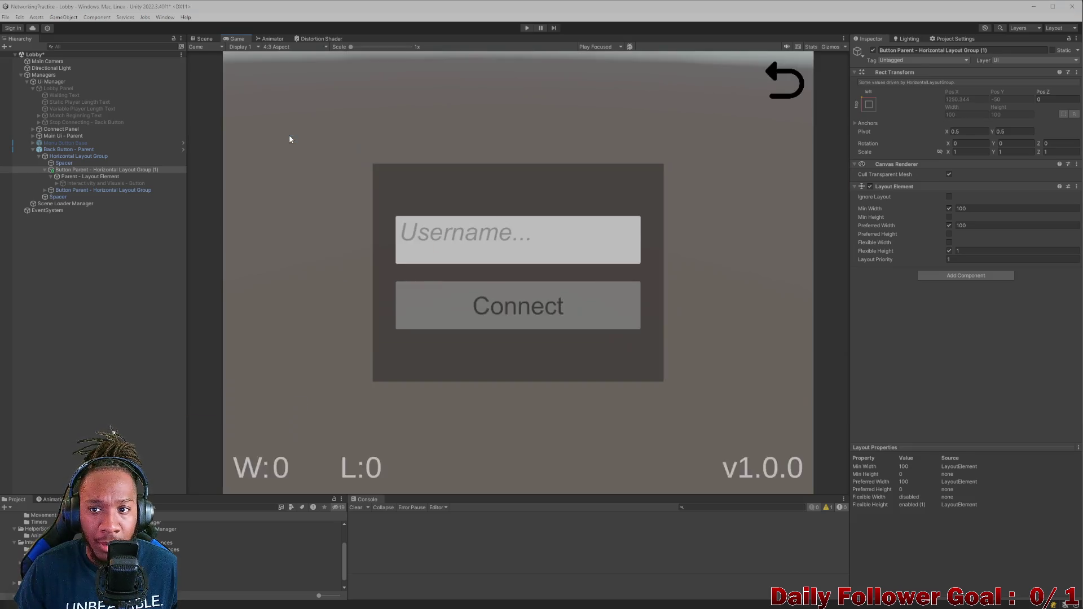
click(282, 46)
click(286, 141)
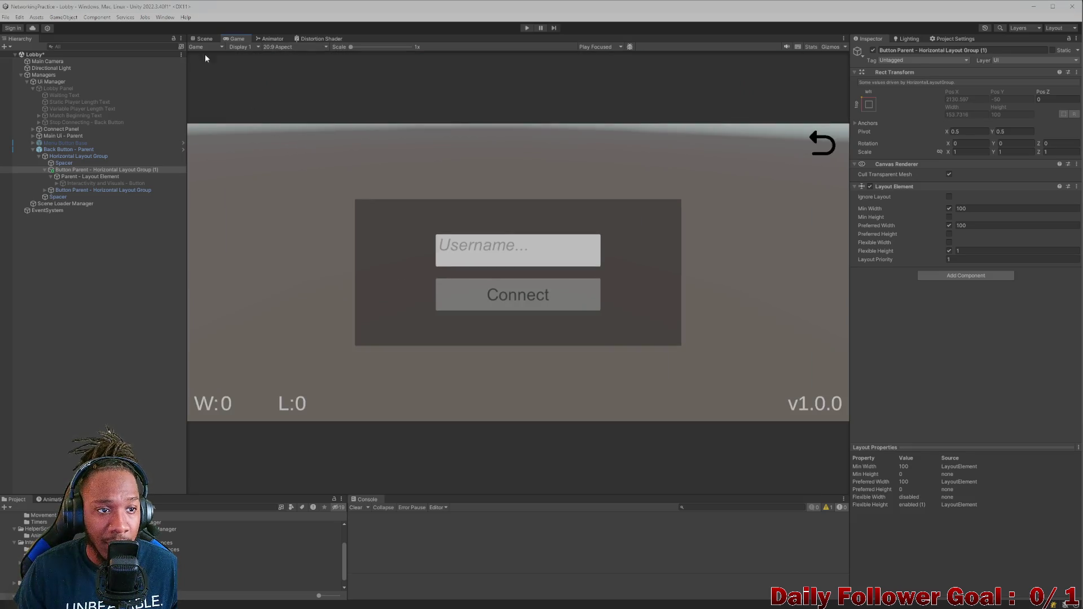
Switch between Scene and Game views to compare the single-arrow lobby
click(202, 37)
click(234, 40)
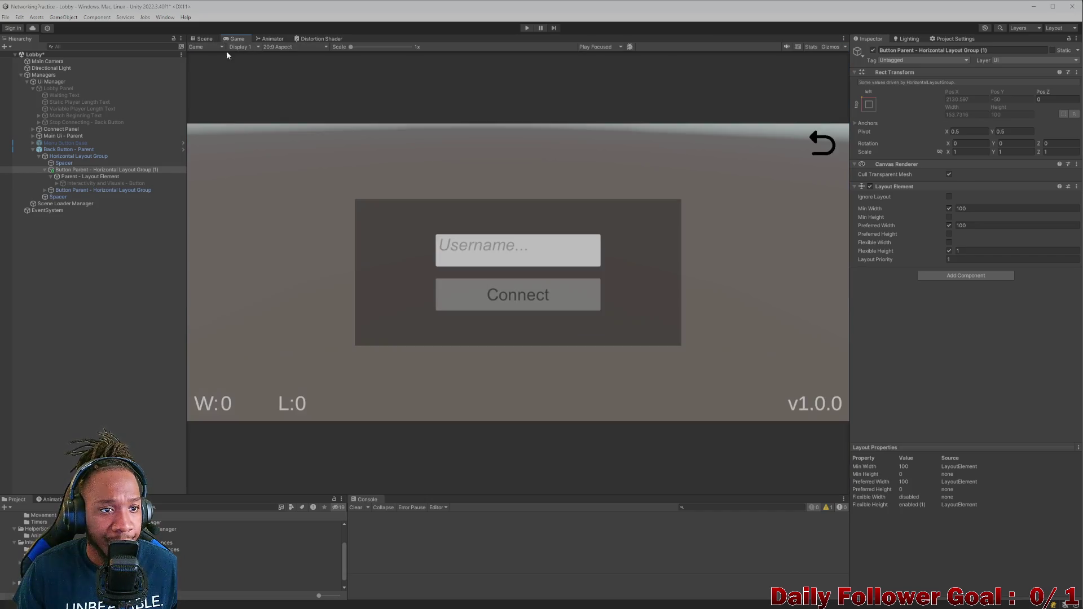
click(205, 38)
click(238, 40)
click(240, 47)
click(207, 39)
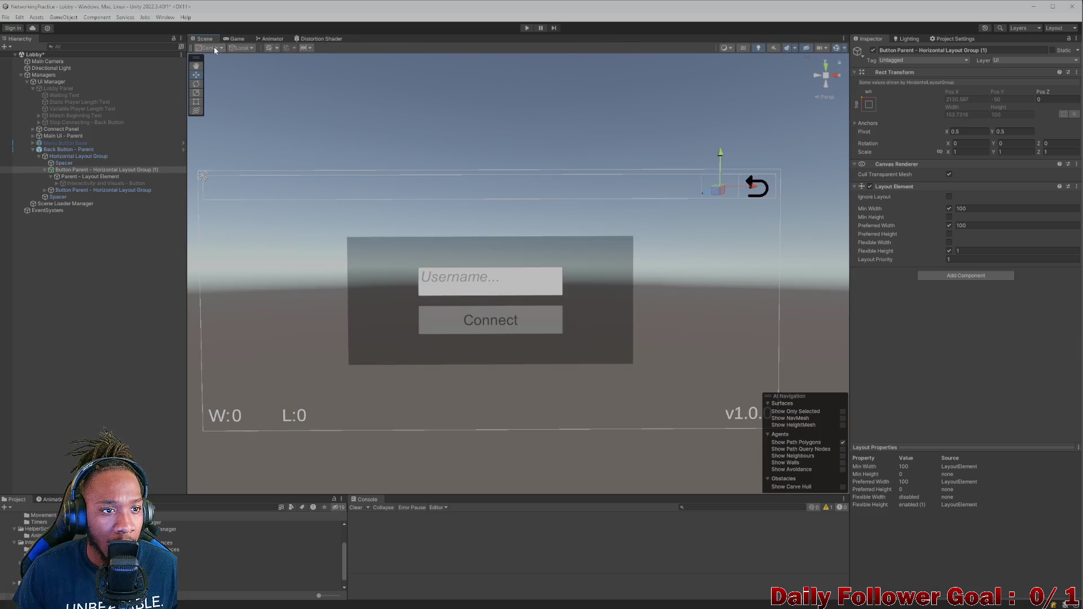
click(229, 39)
click(205, 39)
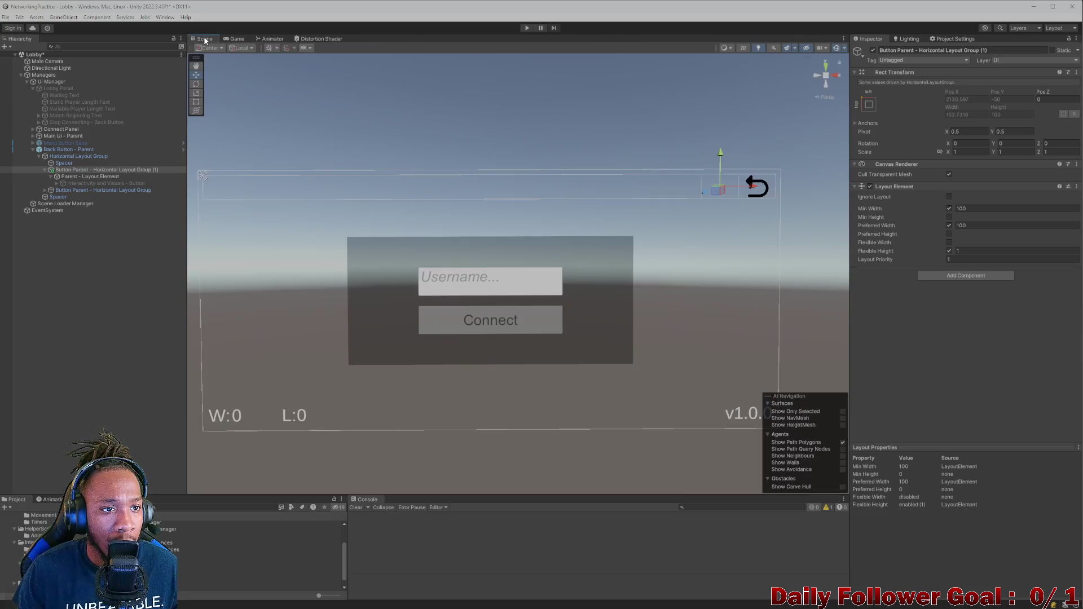
click(229, 40)
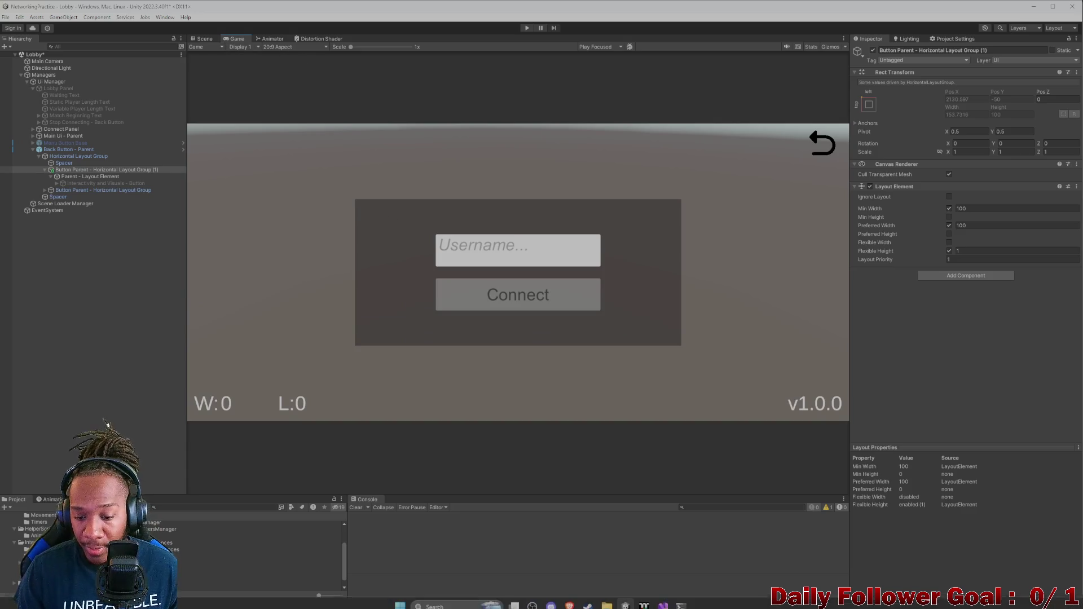
Bring ChatGPT forward and inspect the generated connection icon full size
mouse_move(680, 599)
mouse_move(573, 599)
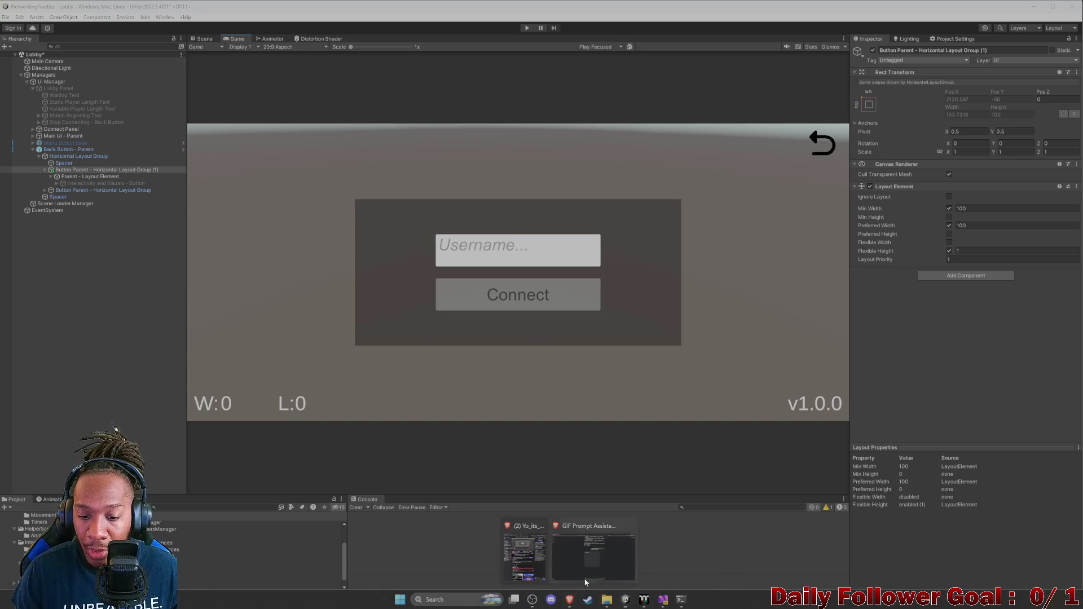
click(597, 543)
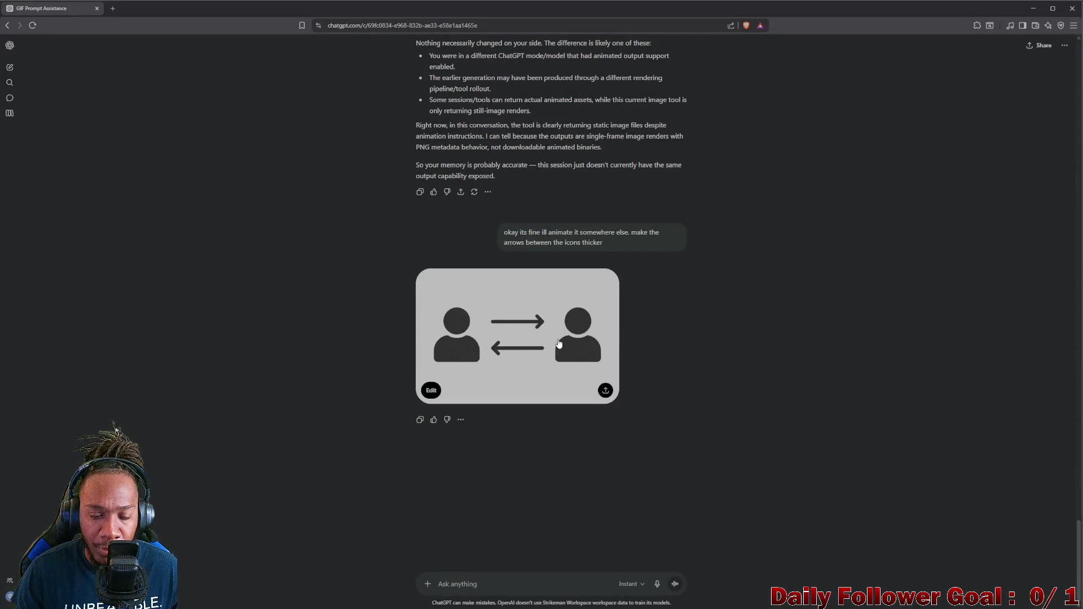
click(563, 341)
key(Escape)
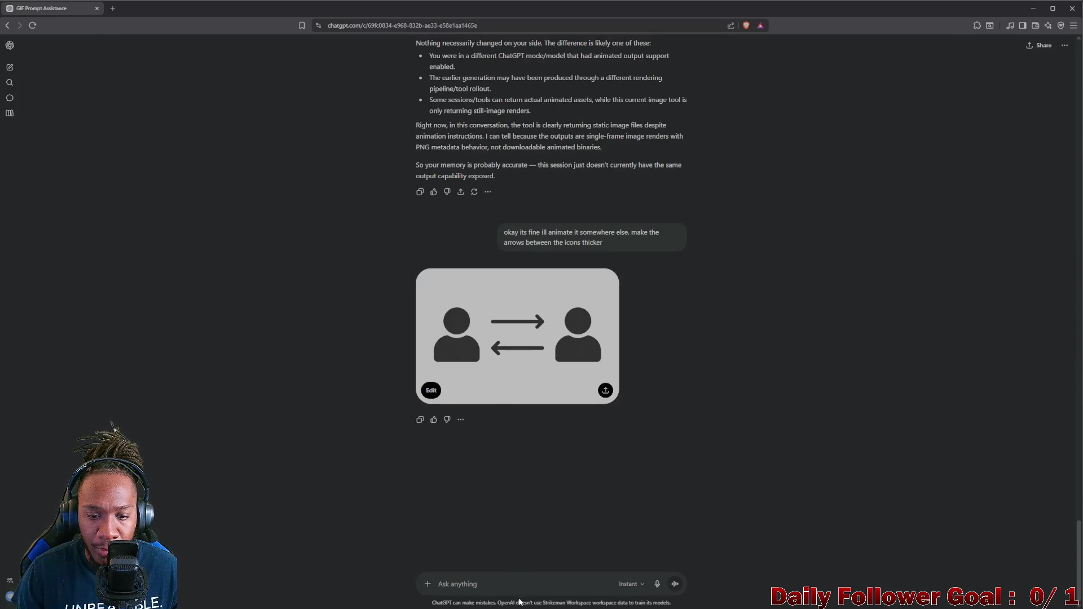
Send 'Even thicker 25% thicker' to ChatGPT and minimize the browser
text(Even)
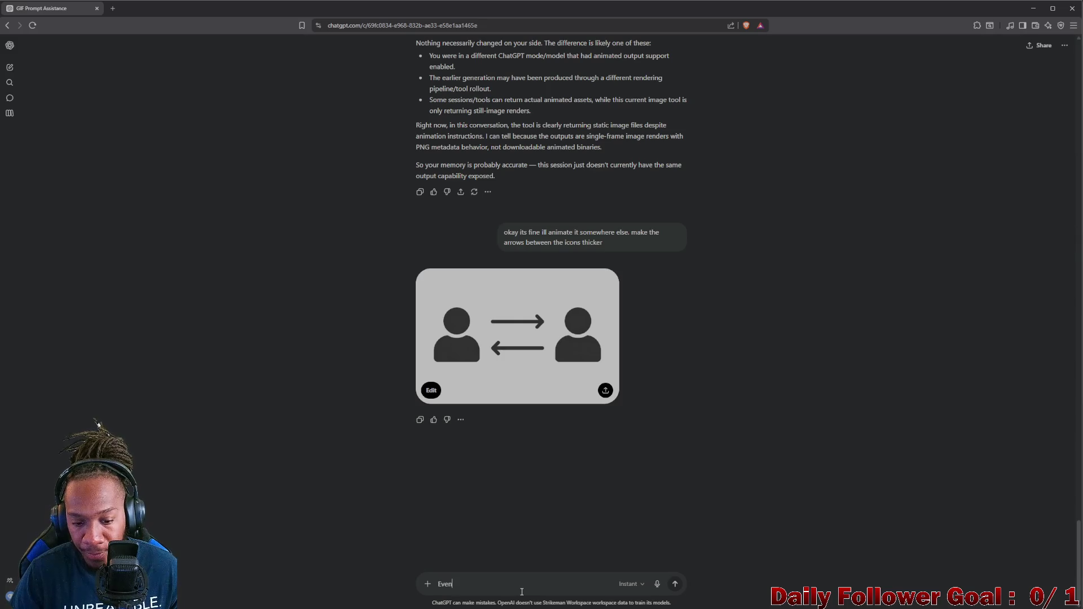
text( thicker)
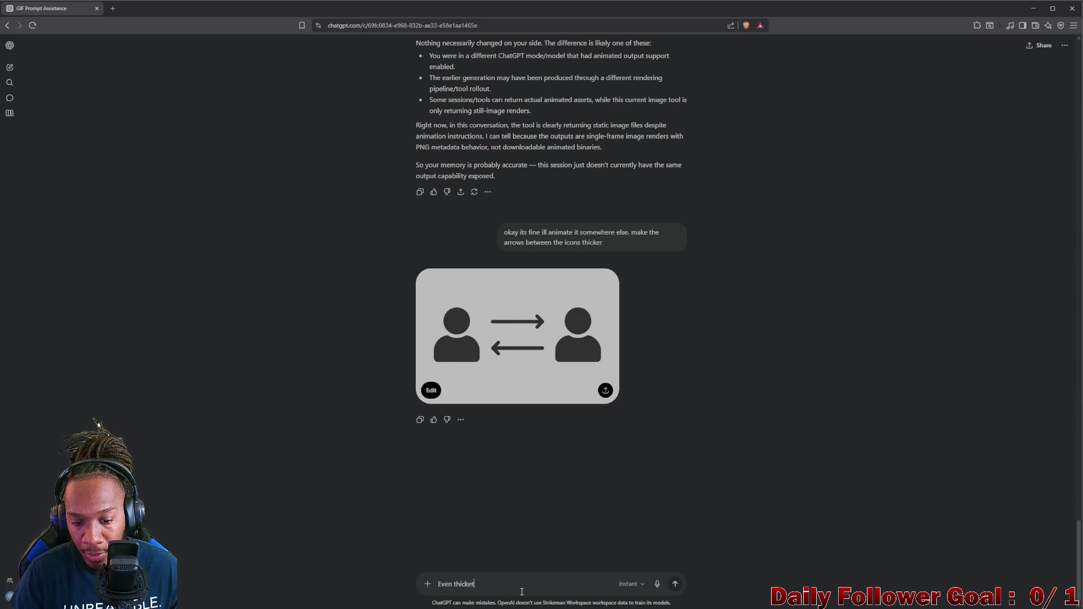
text( 25)
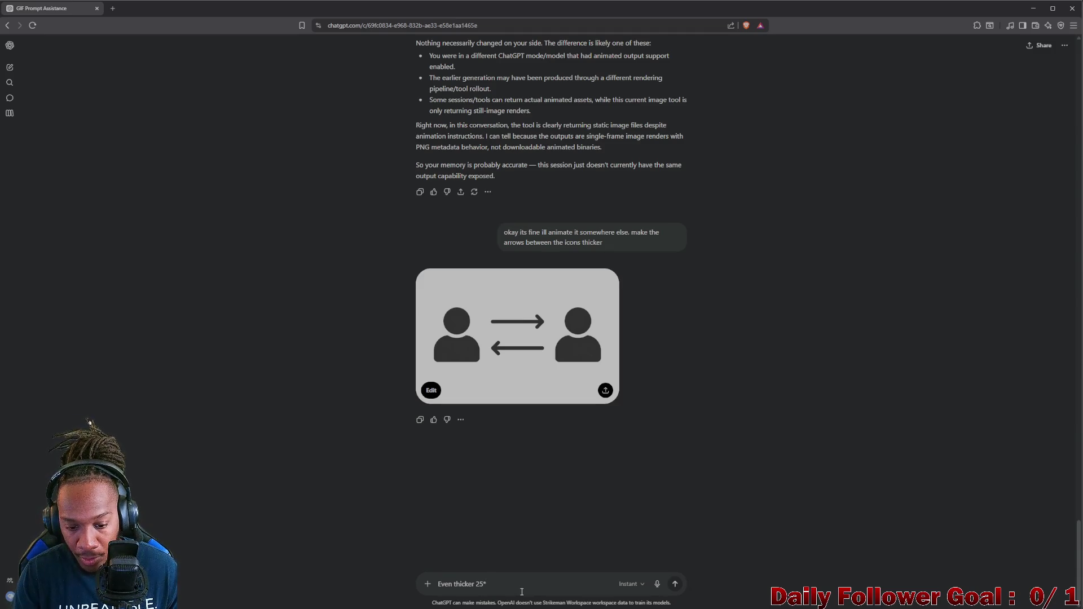
key(BackSpace)
text(^)
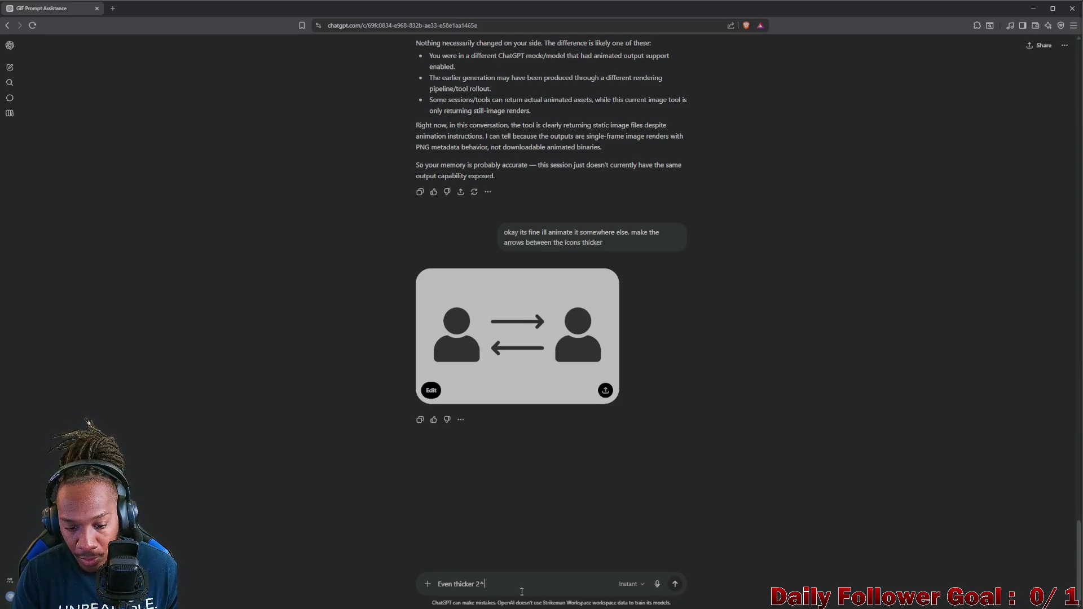
text(45^)
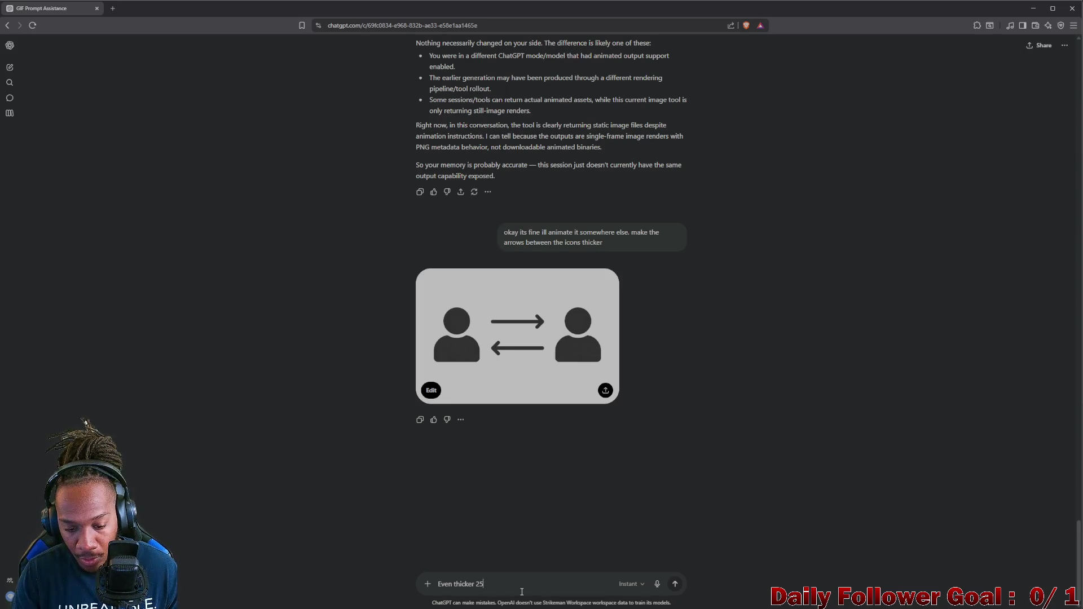
text(%)
text( thicker)
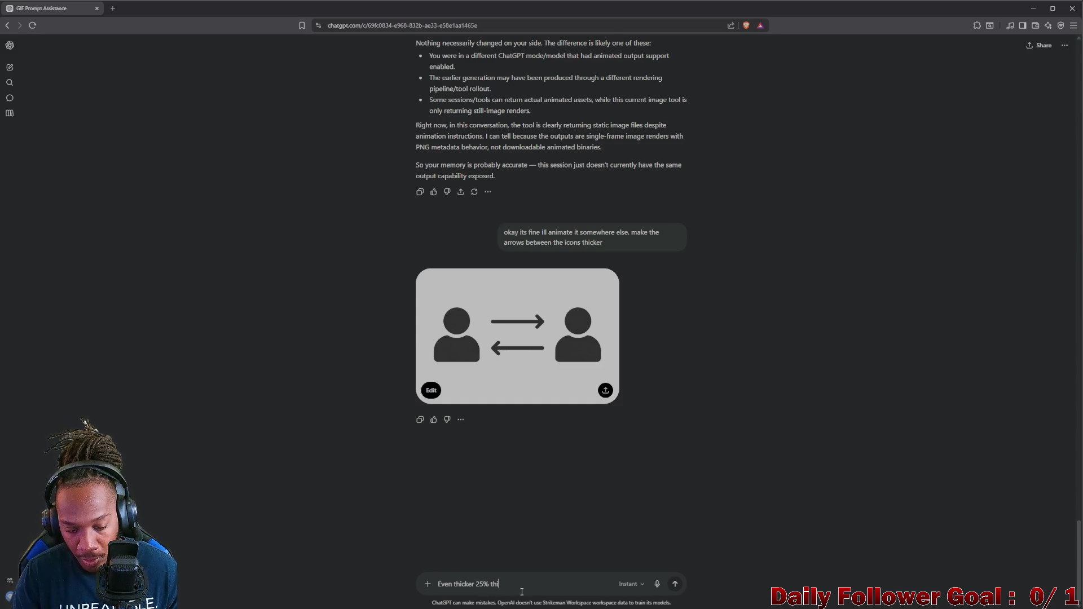
key(Return)
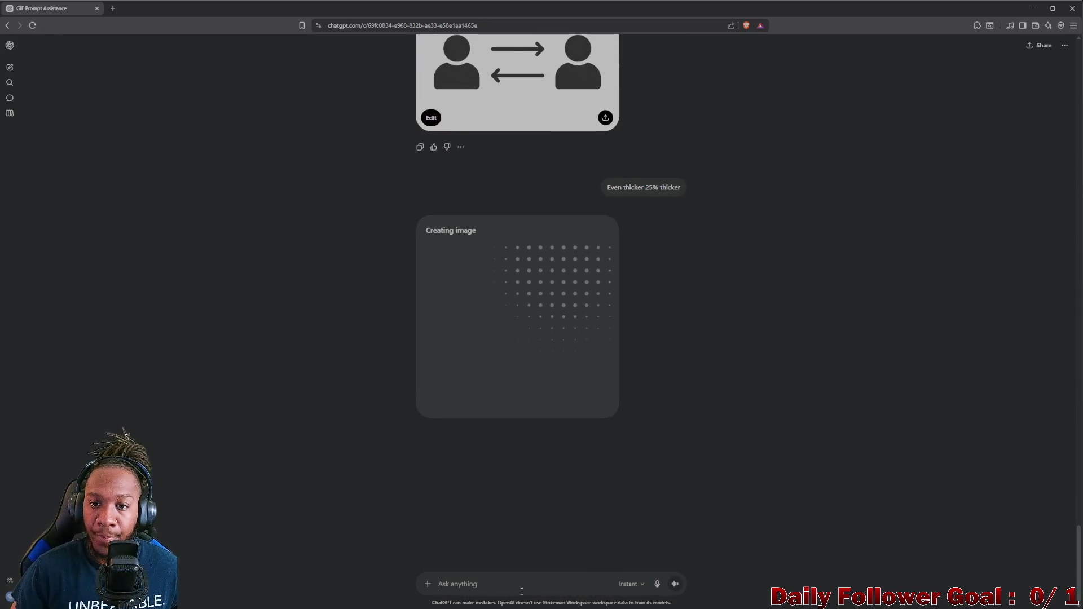
click(1034, 9)
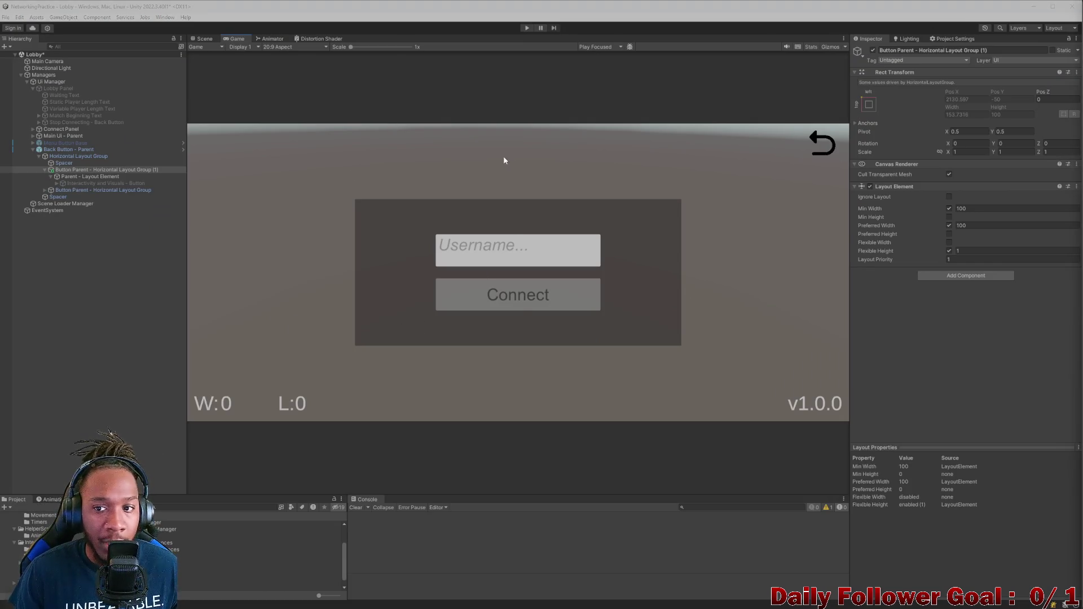
Rename the duplicated button parent to 'Connection Button Parent'
click(44, 170)
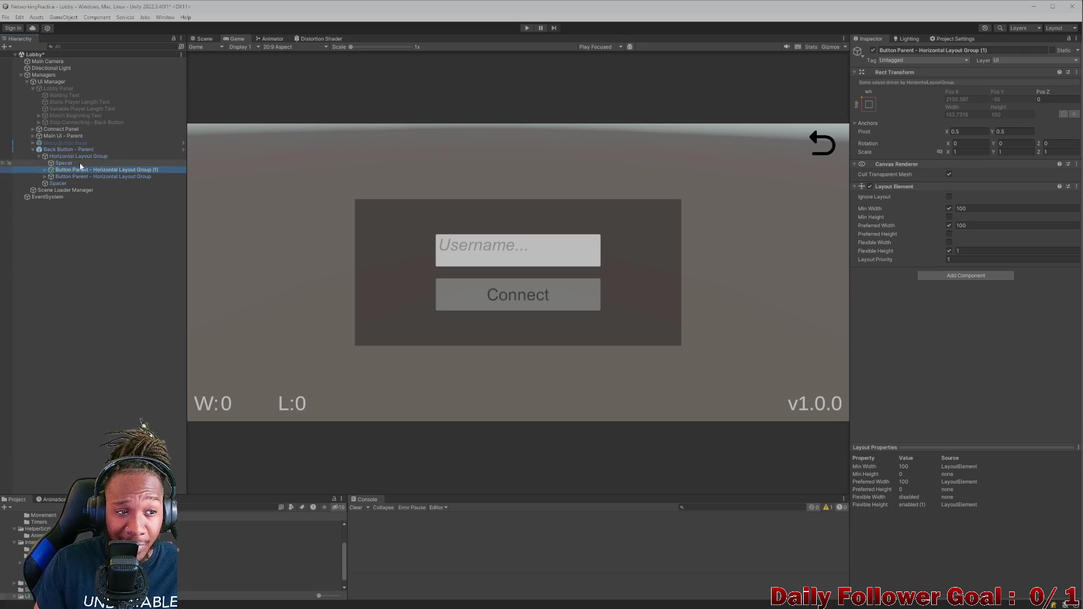
click(1002, 51)
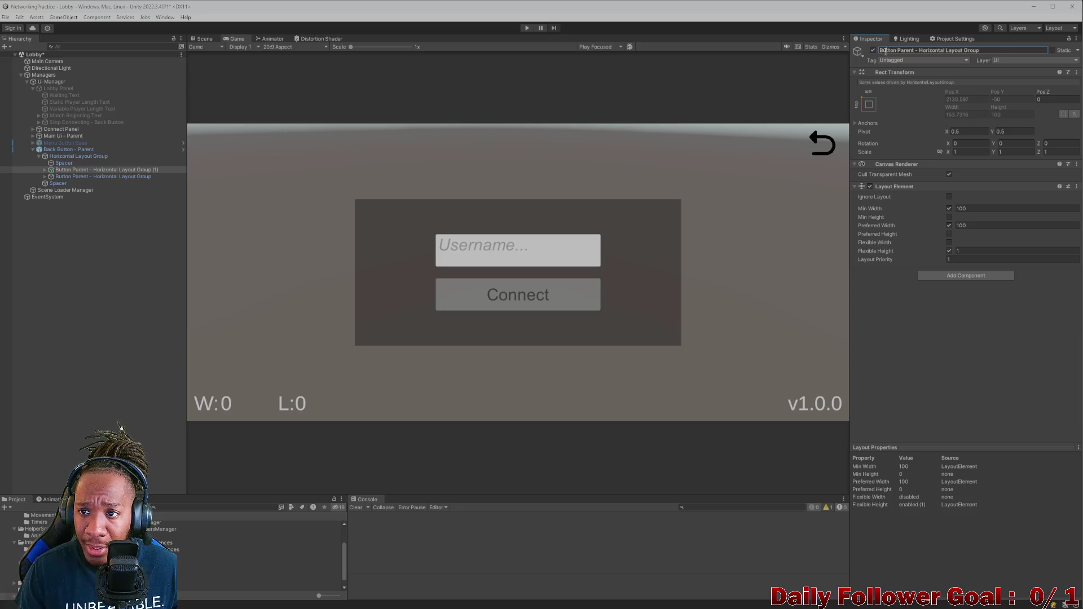
text(Connte)
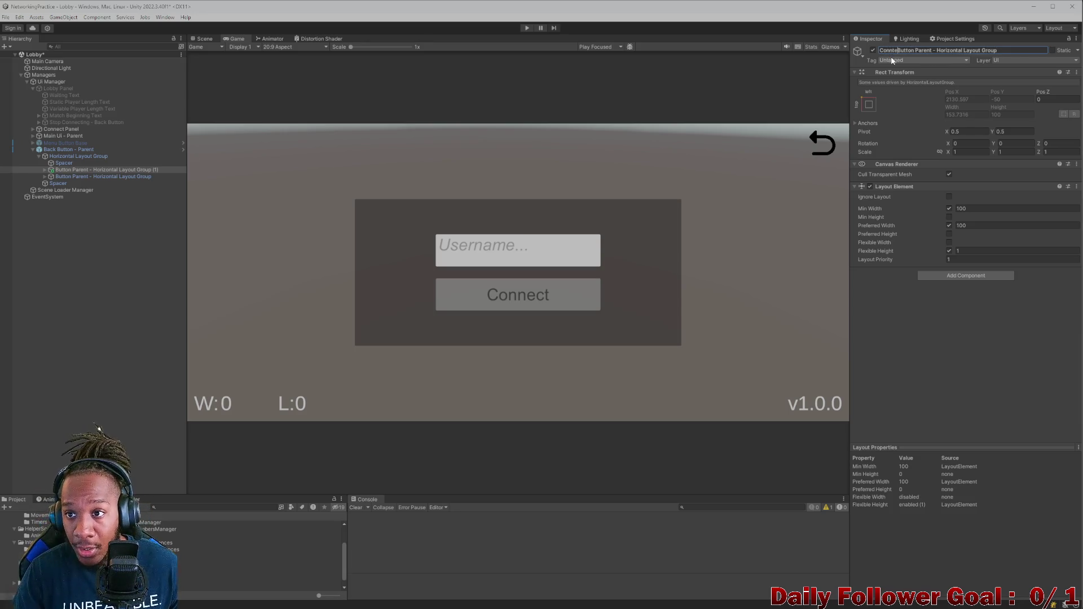
key(BackSpace)
key(BackSpace)
text(ection)
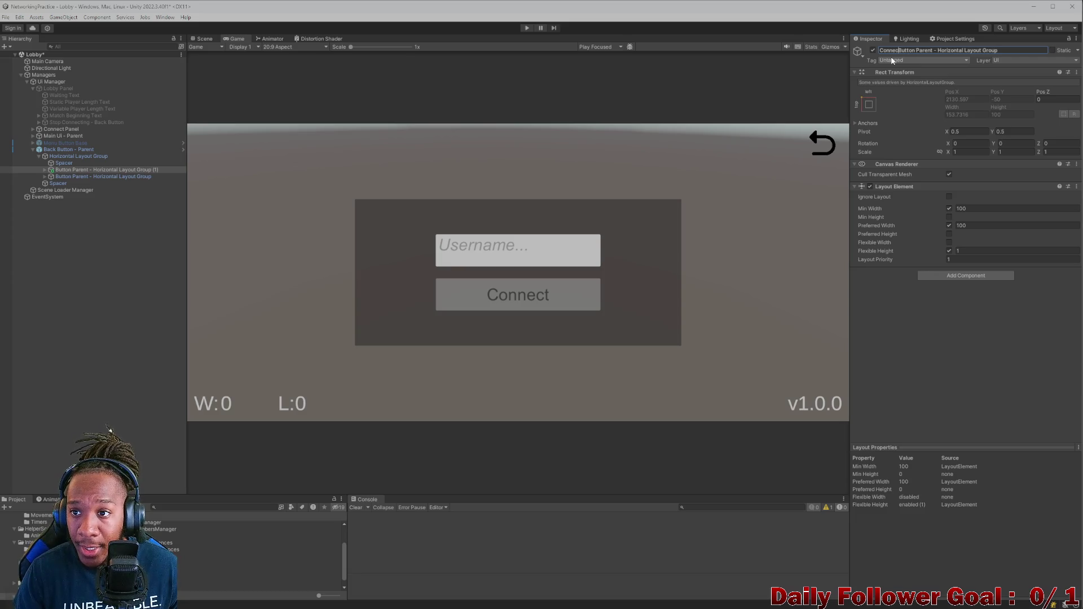
key(Return)
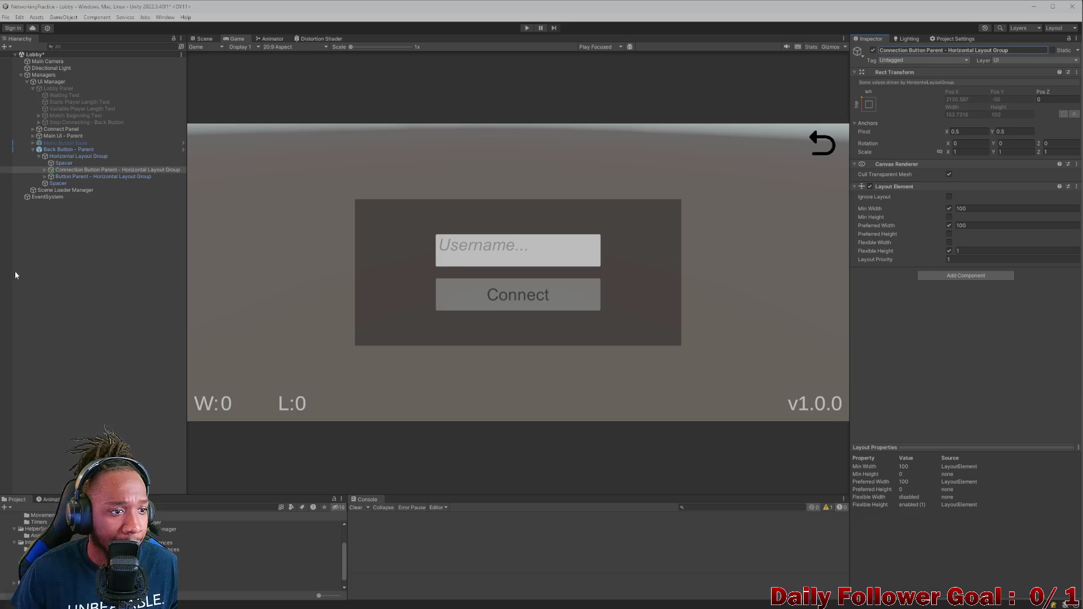
click(14, 237)
Activate its Interactivity and Visuals - Button so a second arrow appears
click(44, 170)
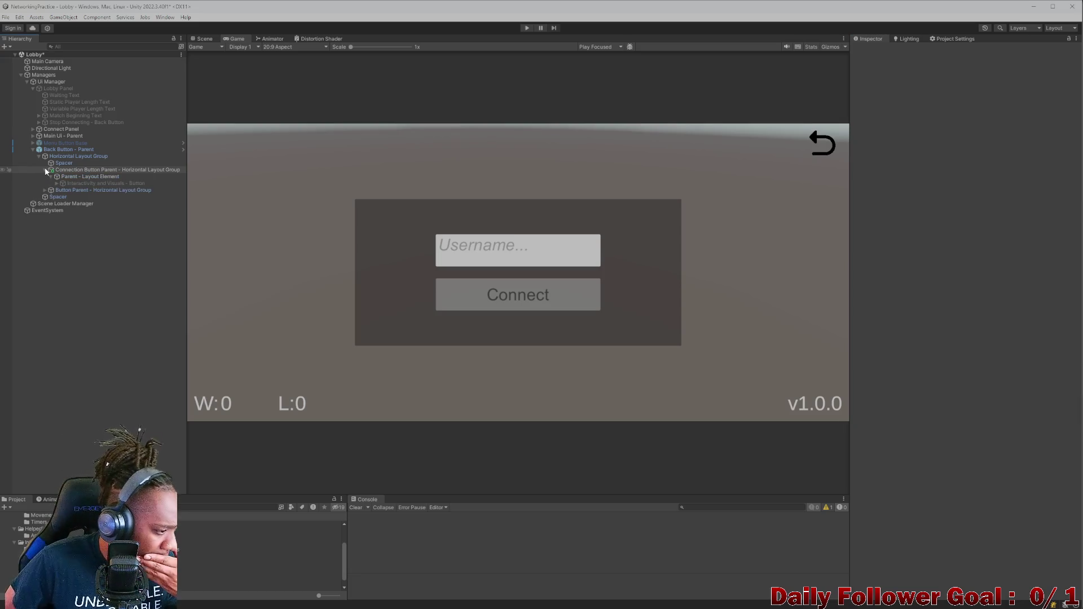
click(71, 183)
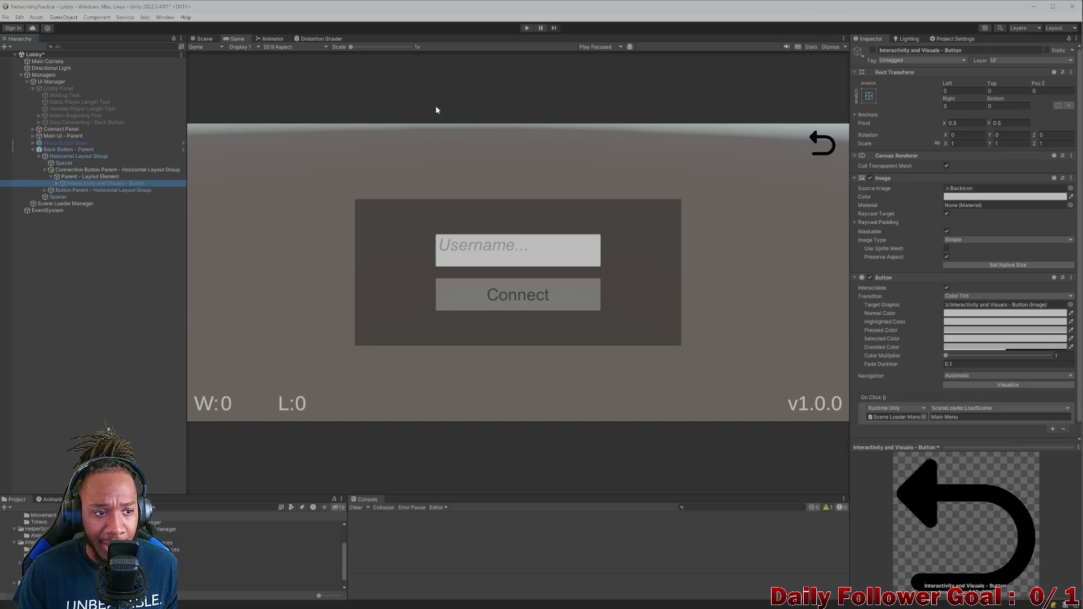
click(874, 51)
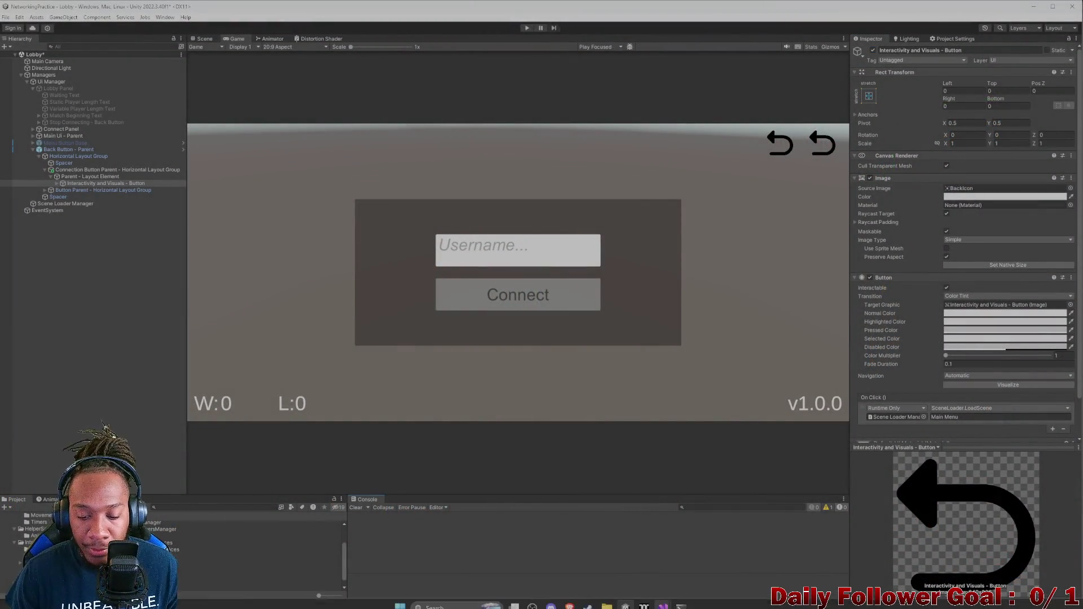
Download the thicker-arrow icon as 2wayConnectionIcon.png and open a new browser tab
mouse_move(662, 599)
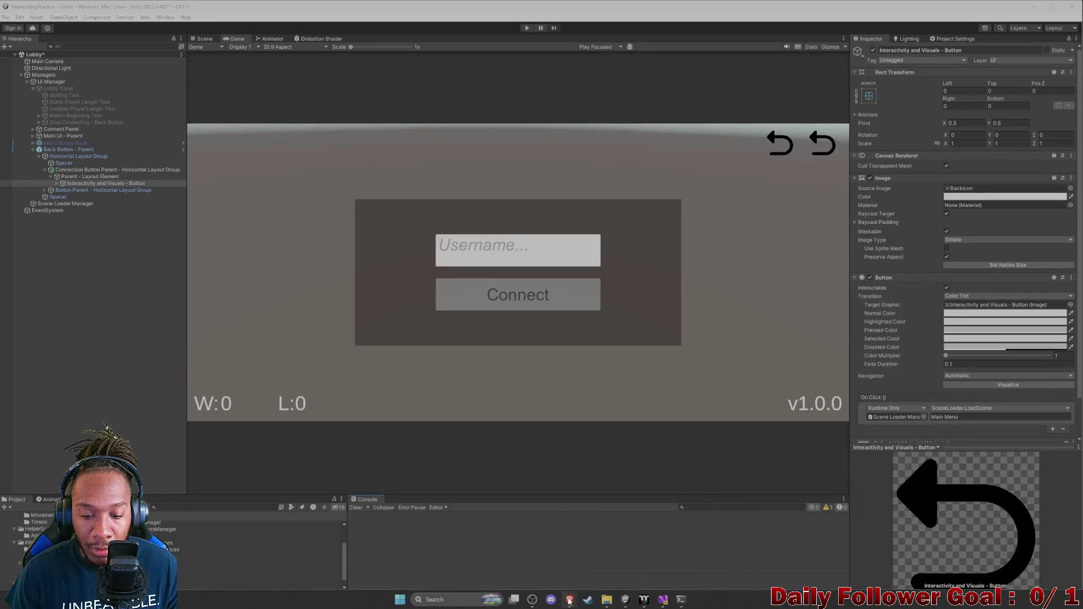
click(569, 599)
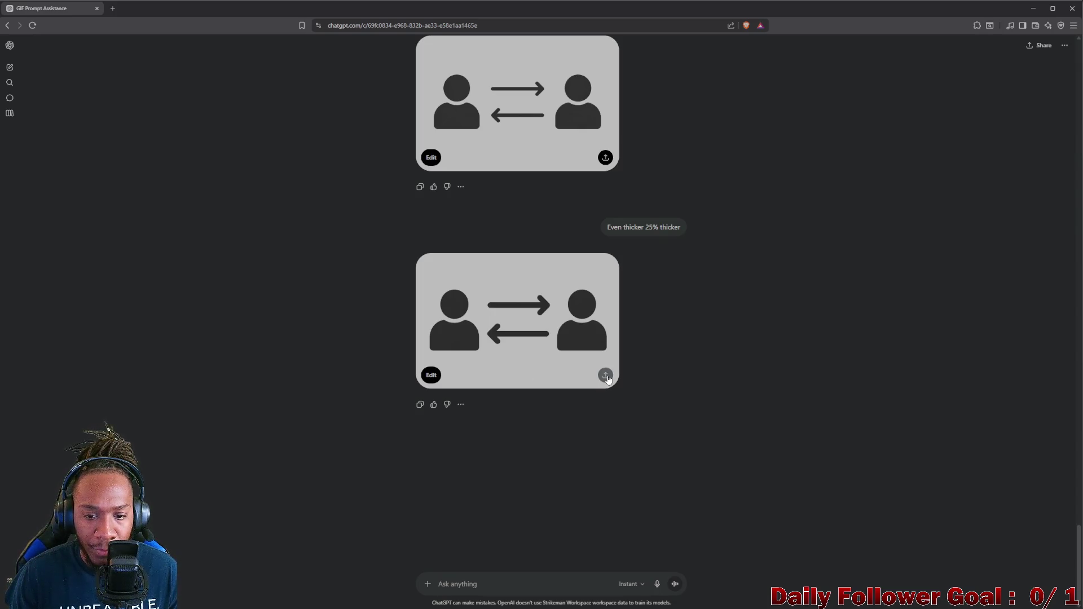
click(605, 375)
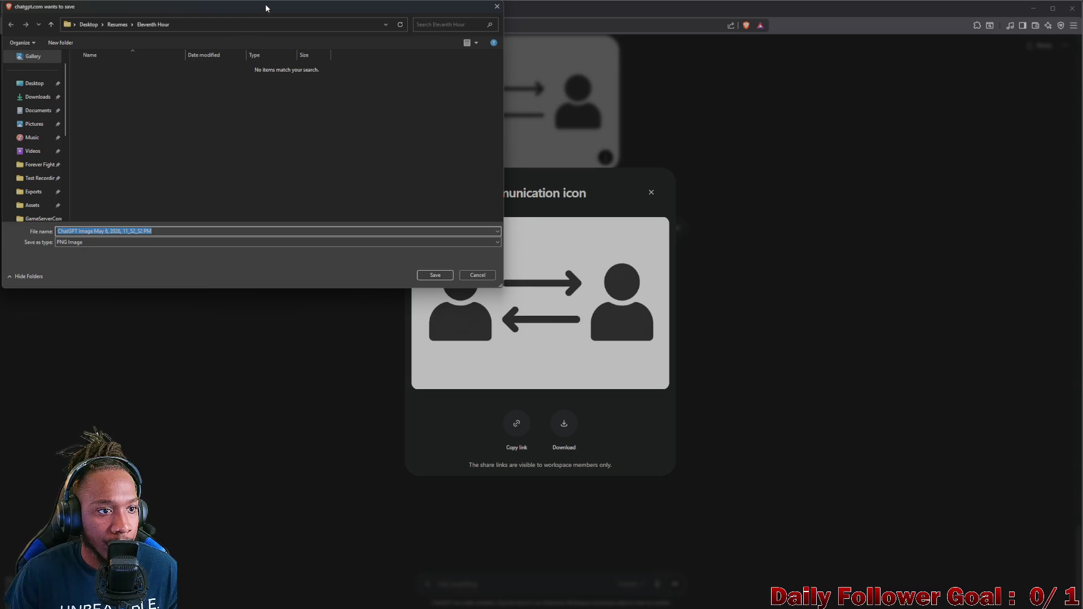
key(Return)
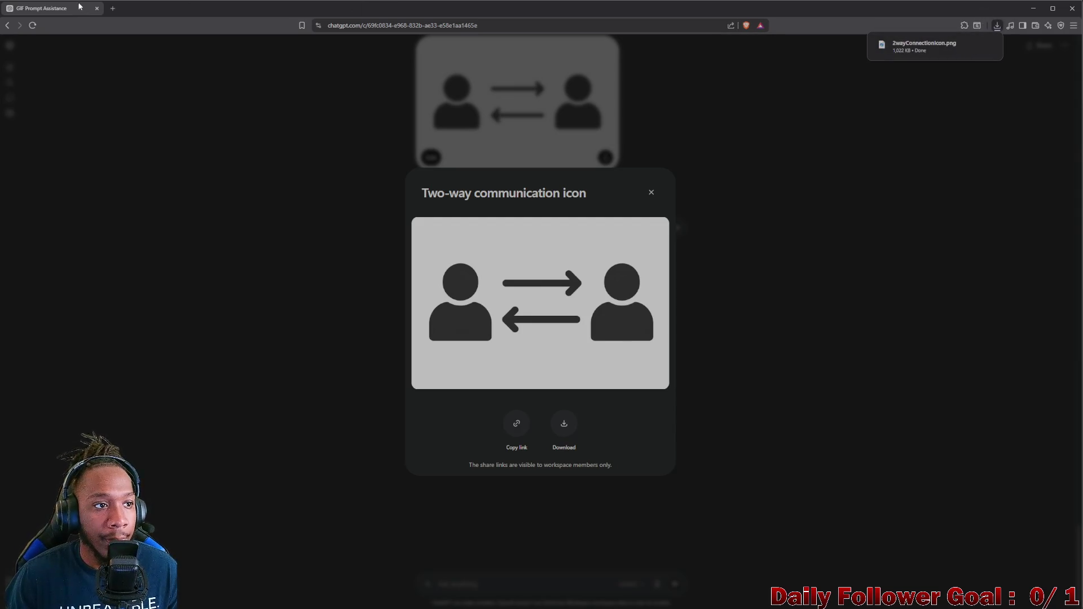
click(112, 8)
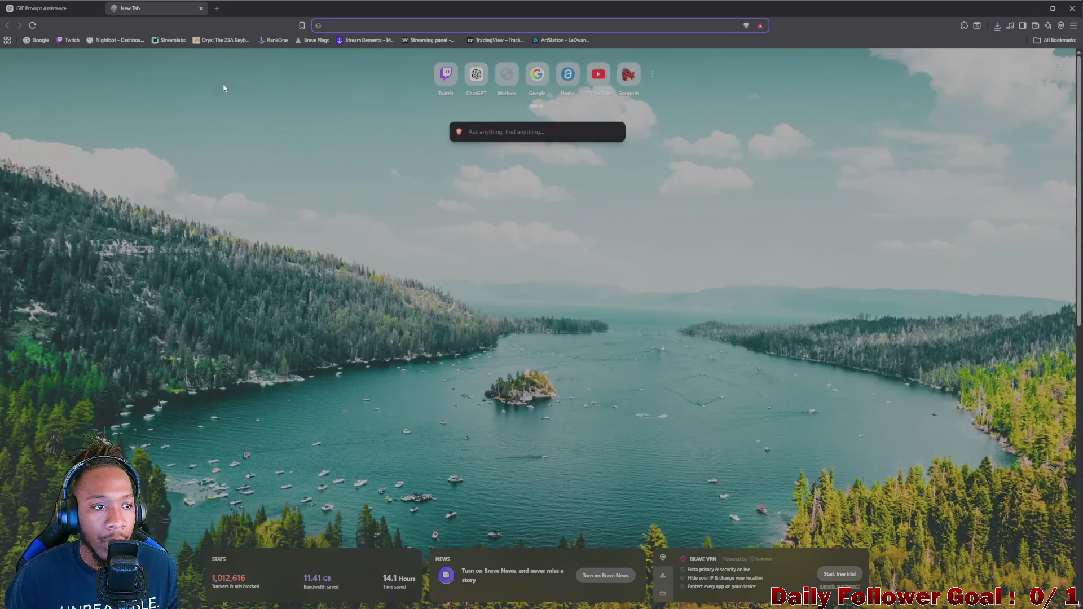
Load gemini.google.com/app, put that window away, and close ChatGPT's icon preview
text(gemini.google.com/app)
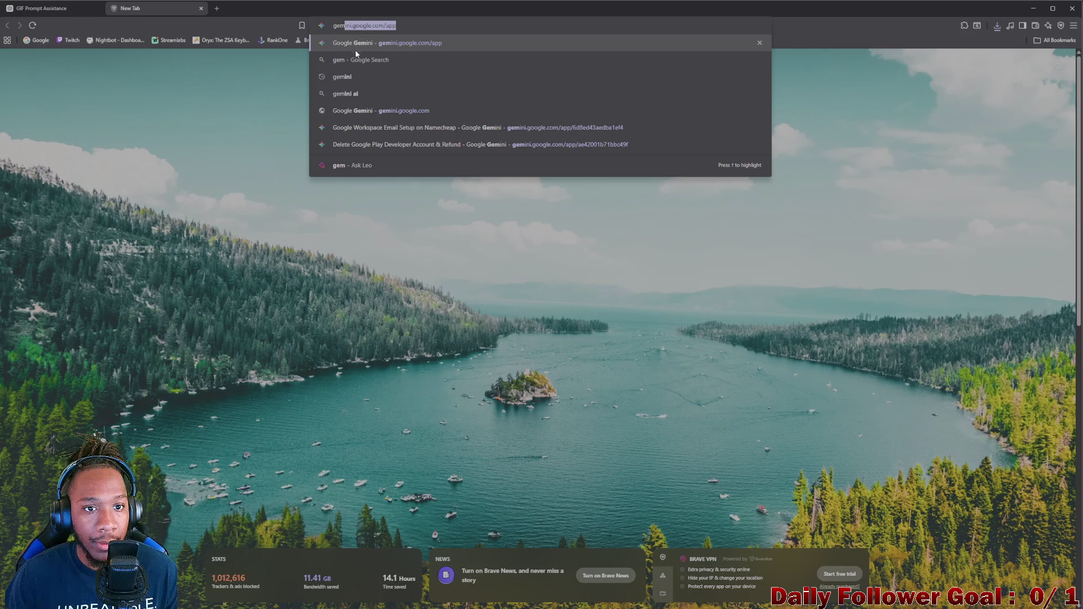
click(352, 50)
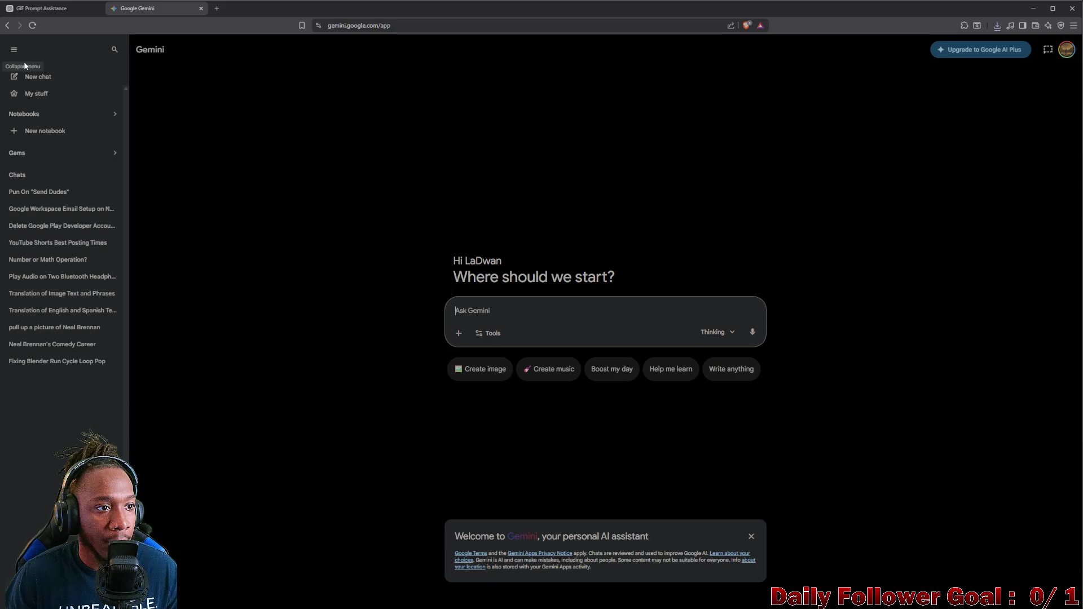
mouse_move(49, 11)
mouse_down()
mouse_move(0, 41)
mouse_move(0, 0)
mouse_move(0, 12)
mouse_up()
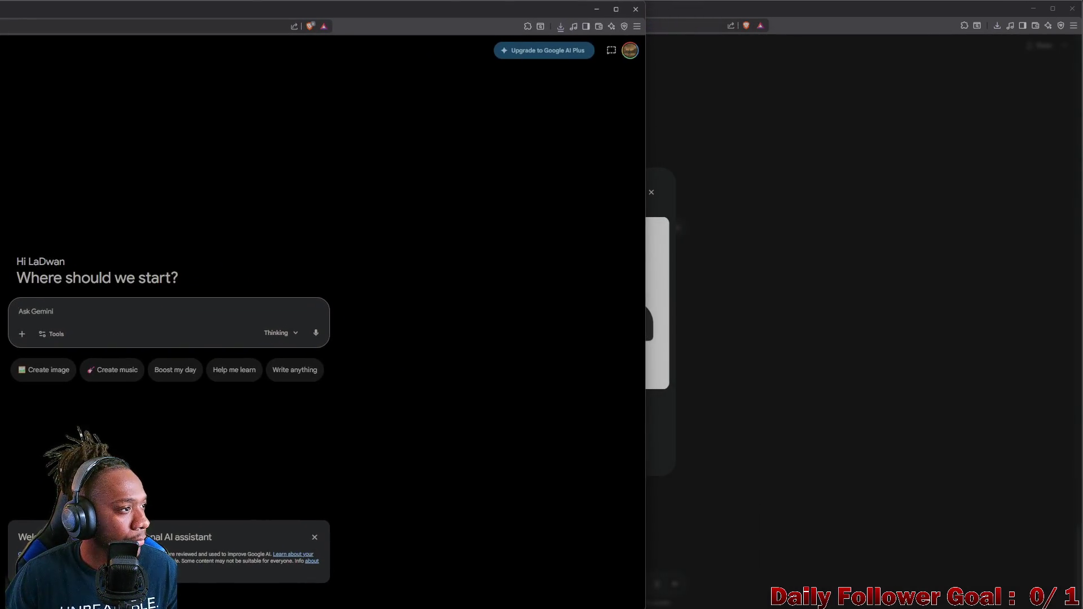
drag(0, 12, 0, 14)
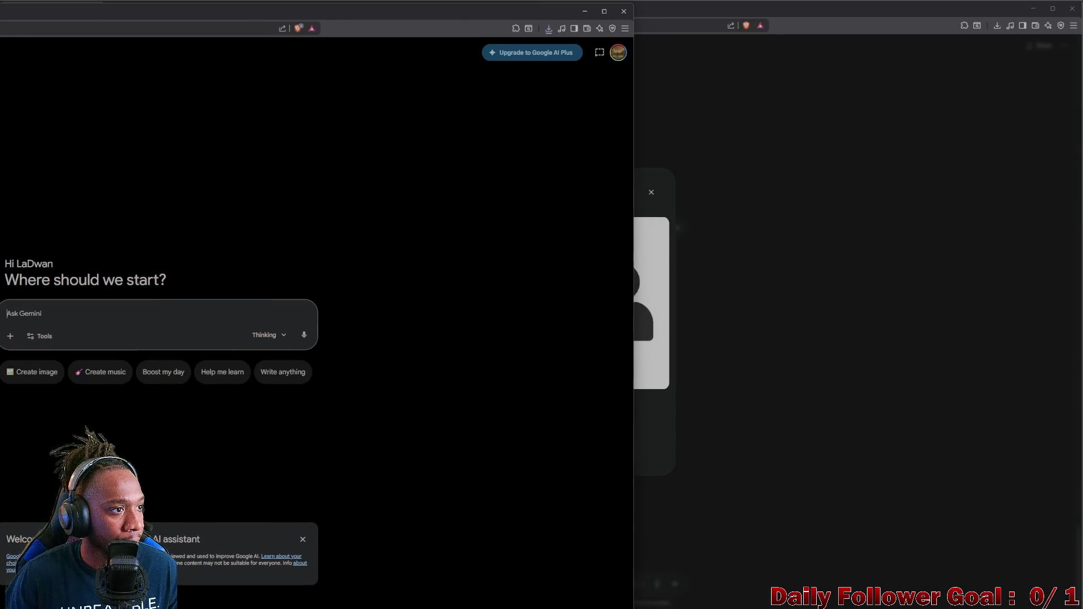
key(super+Down)
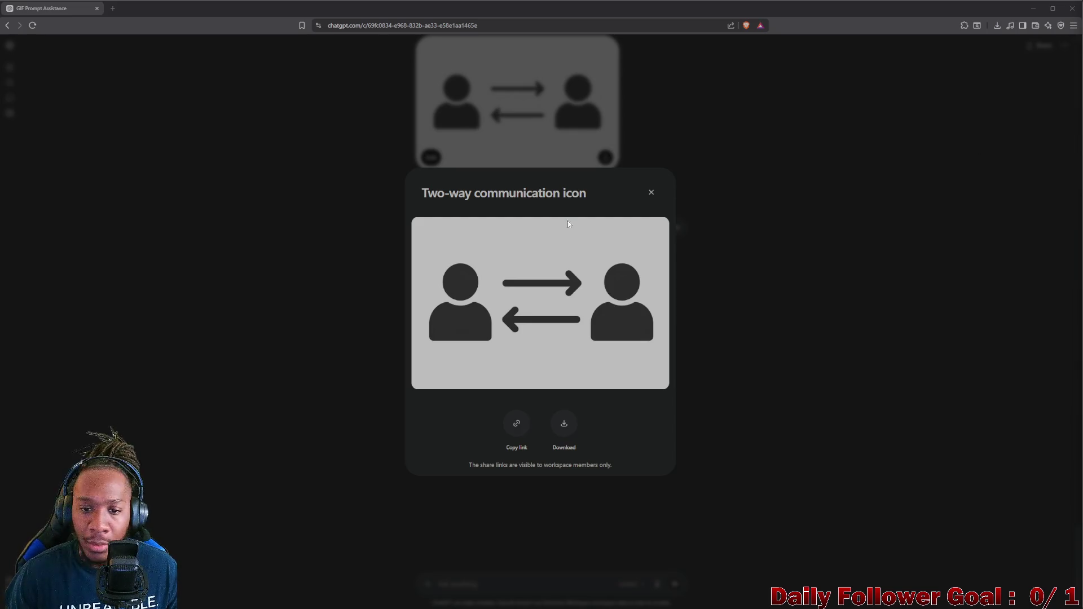
click(652, 193)
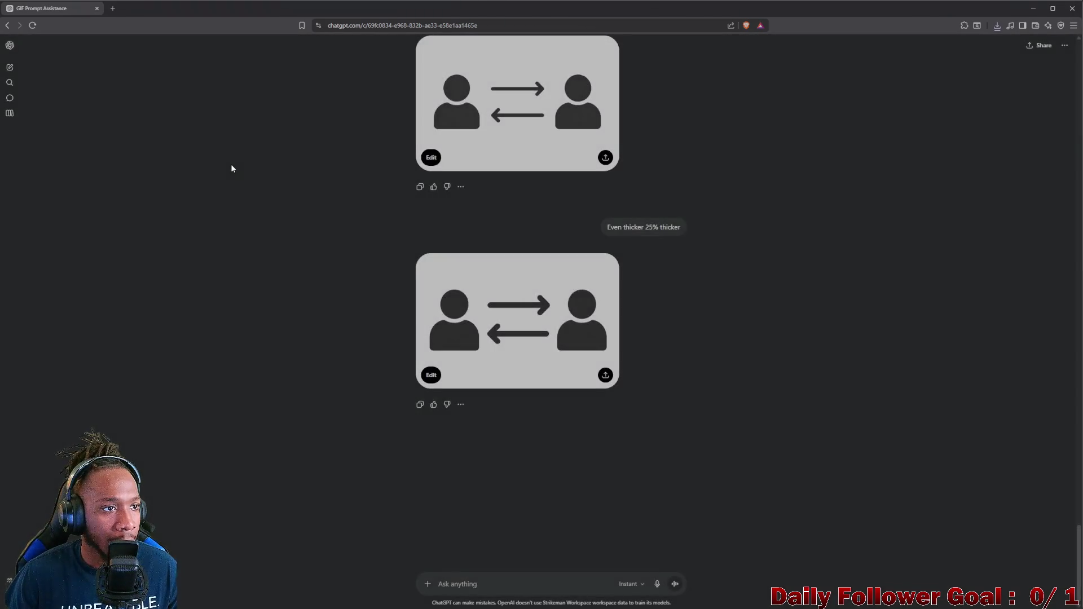
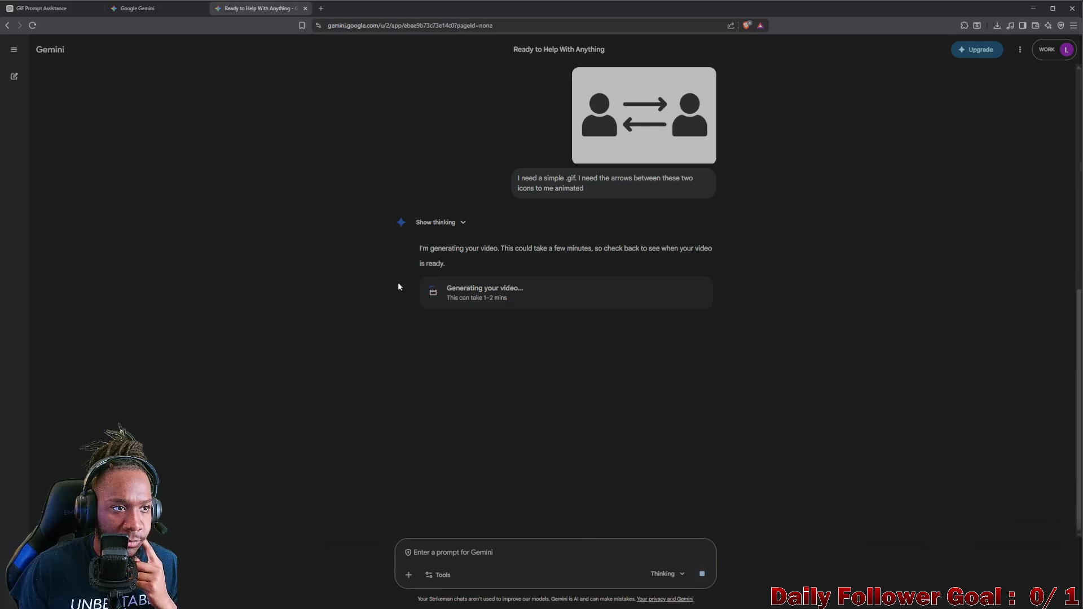
Minimize the Gemini browser so the Unity editor's Lobby scene is visible
click(1035, 9)
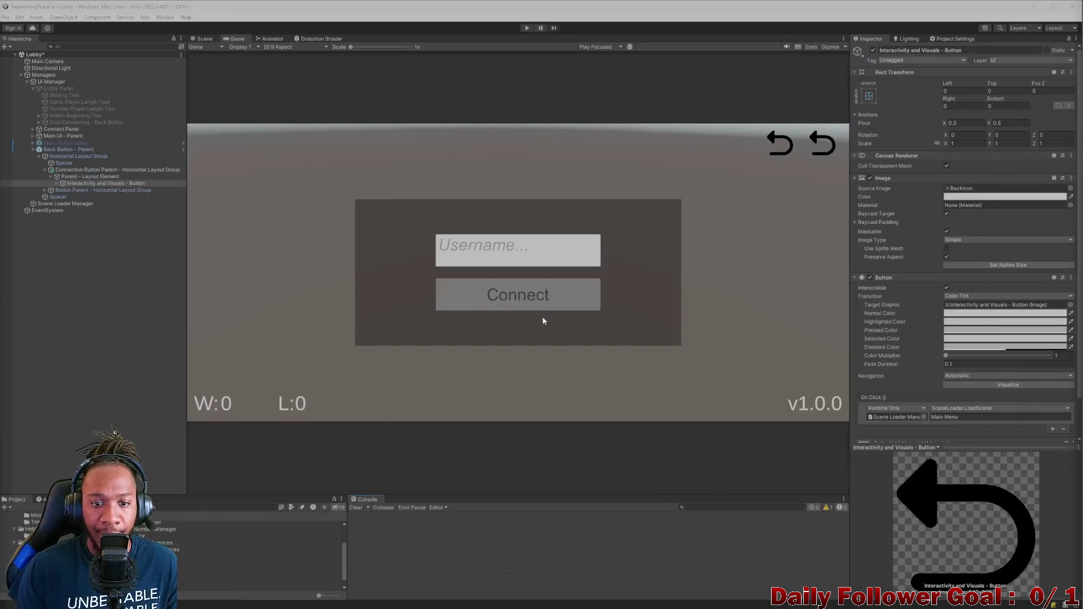
Start renaming Back Button - Parent, then undo to keep its original name
click(44, 170)
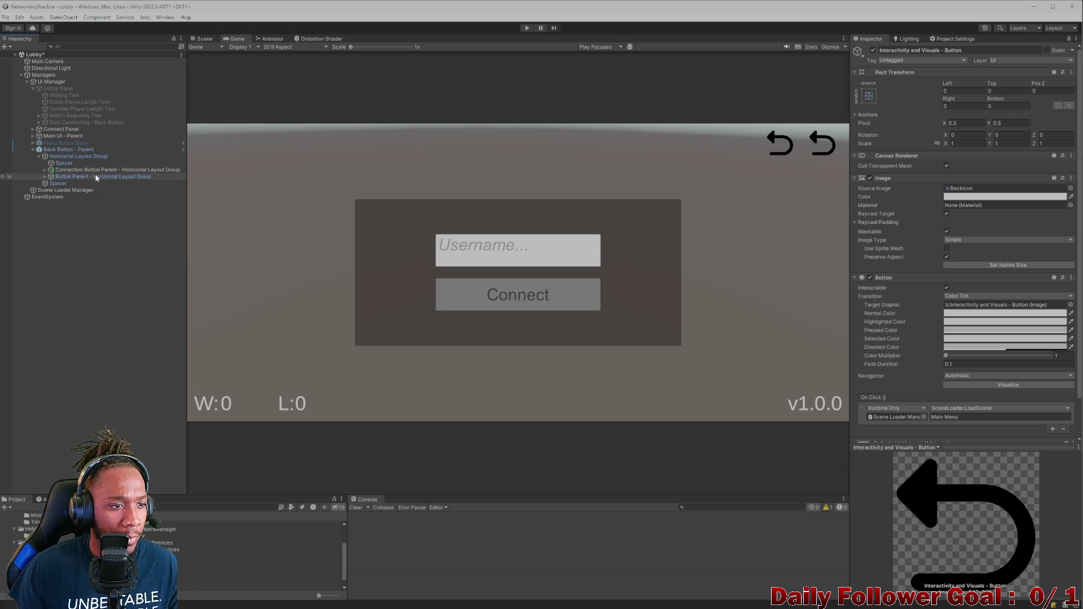
click(87, 150)
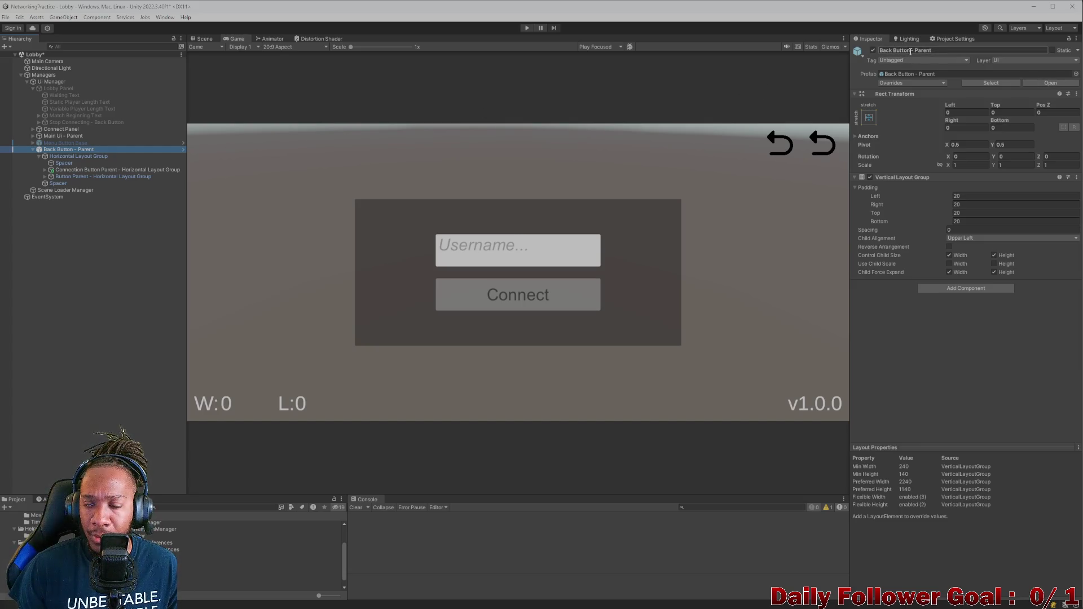
drag(910, 51, 872, 51)
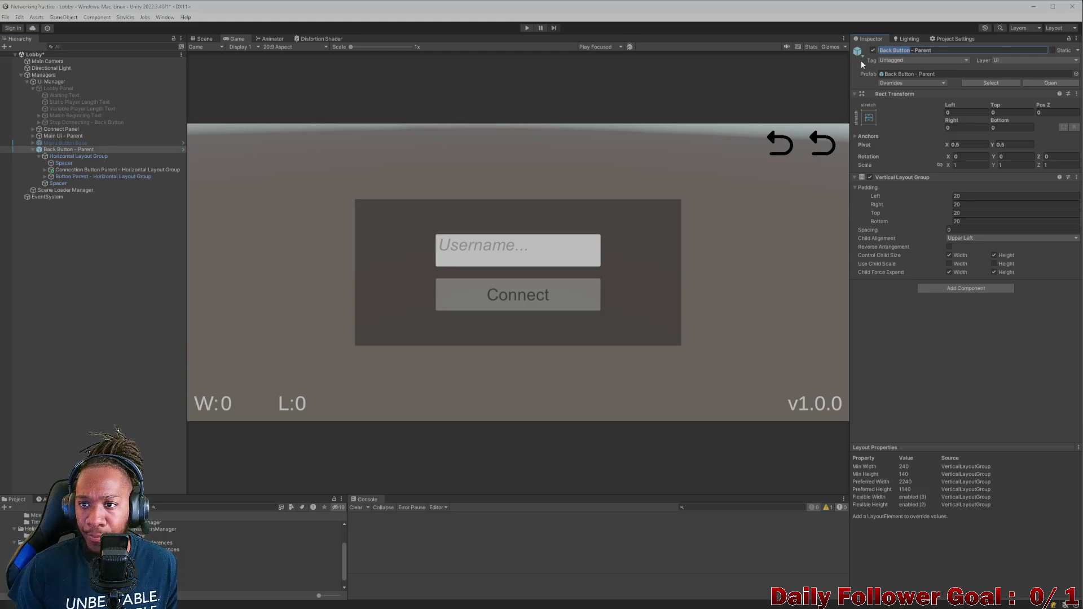
text(Scene P)
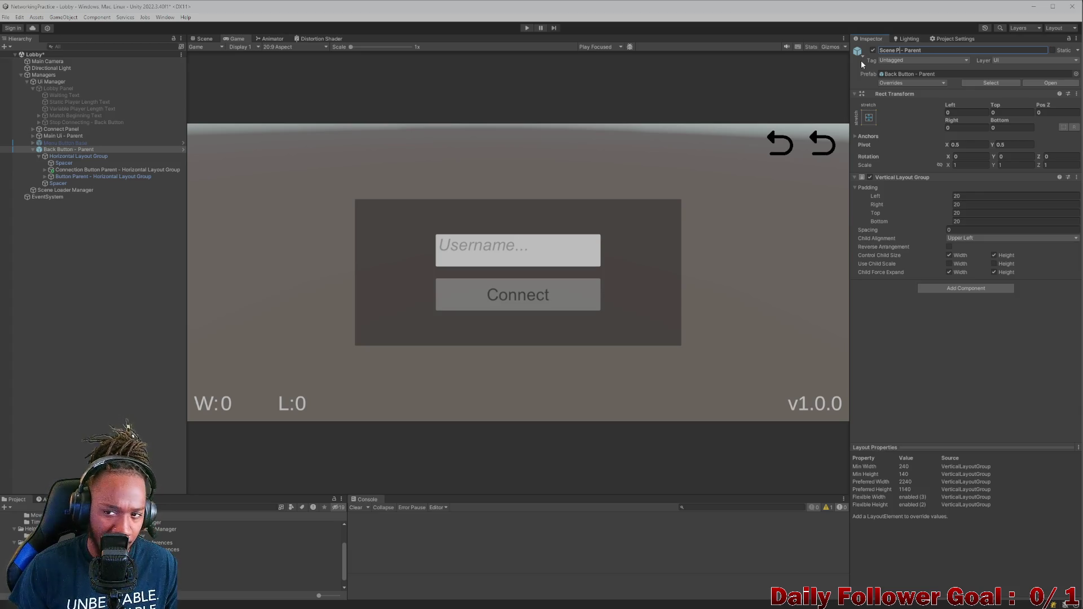
key(ctrl+z)
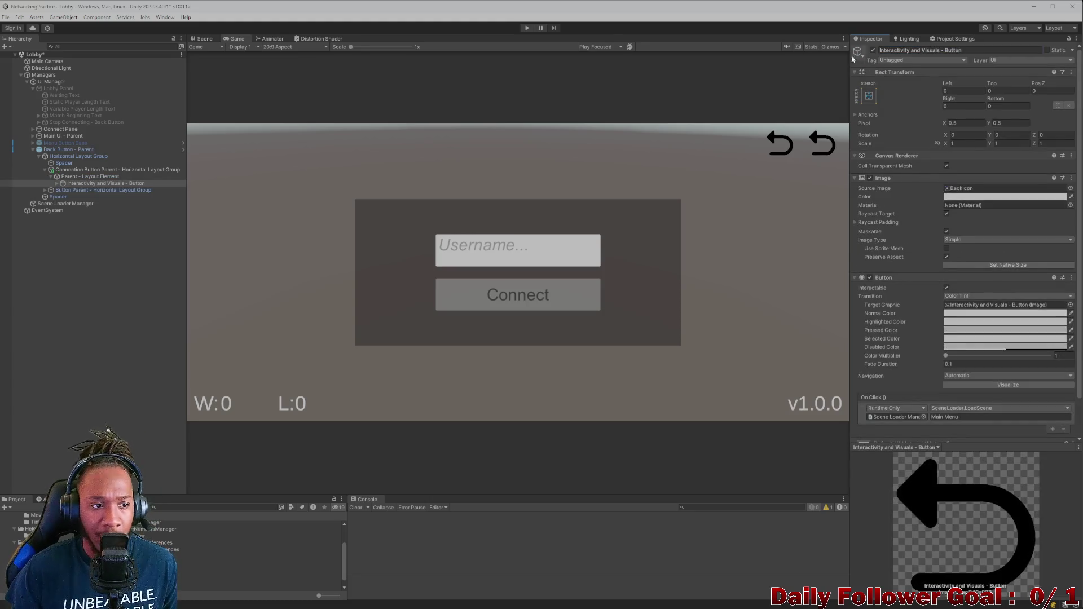
click(64, 150)
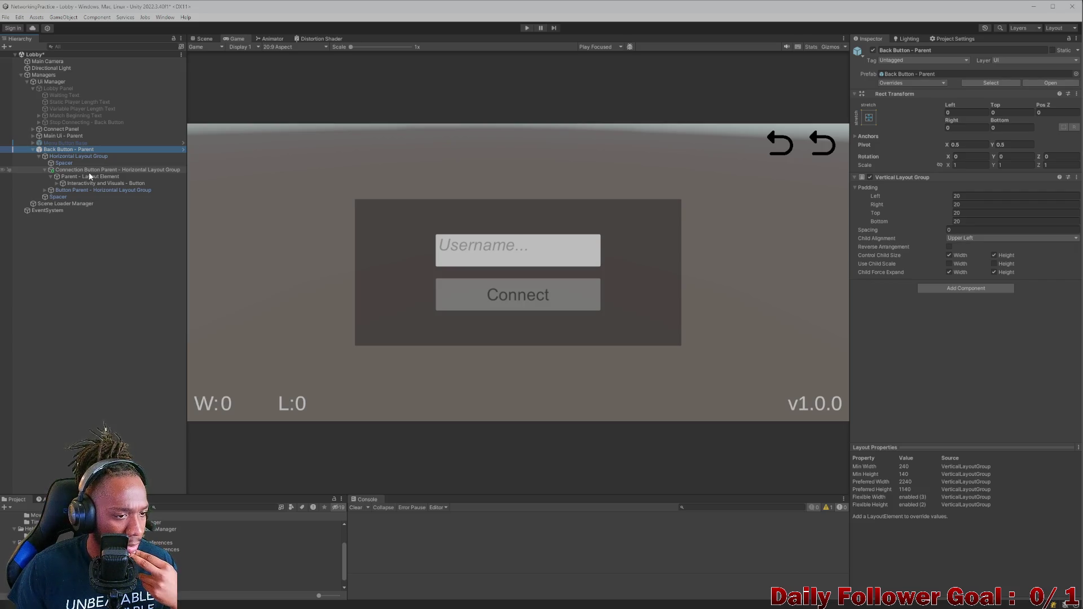
Save the Lobby scene and clear the selection
click(225, 507)
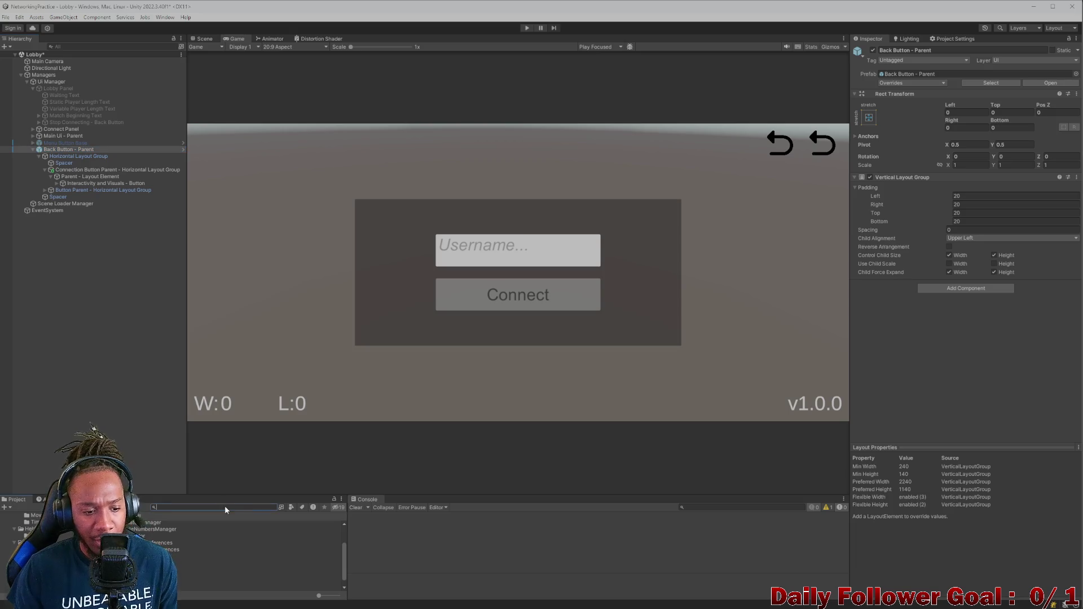
key(ctrl+s)
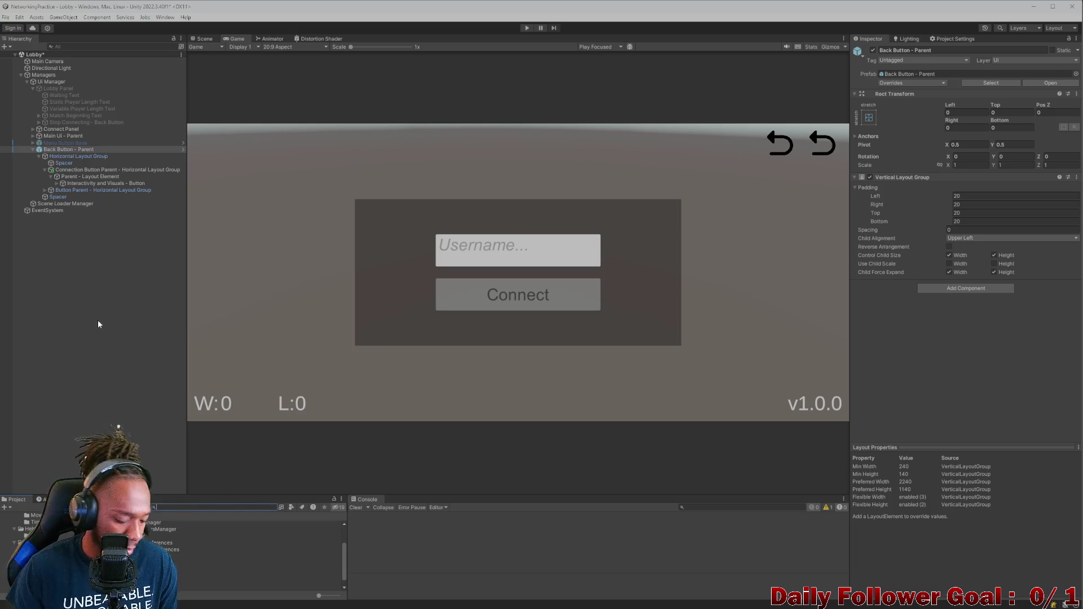
click(99, 323)
click(246, 507)
Open the Main Menu scene via a 'main' search and test PLAY, FIGHTERS and HOW TO PLAY in Play mode
text(main)
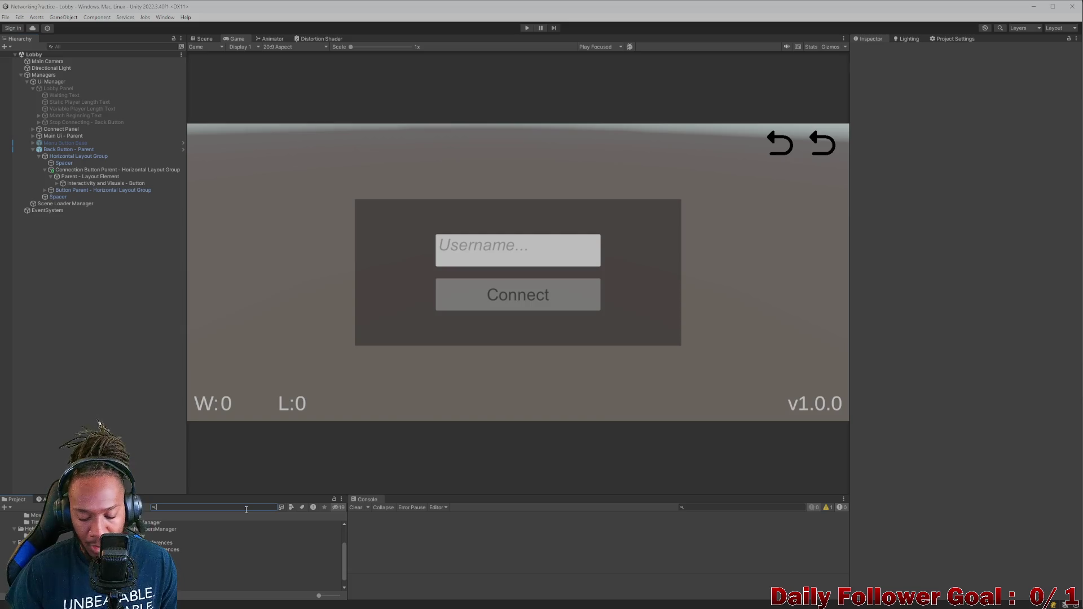
double_click(246, 524)
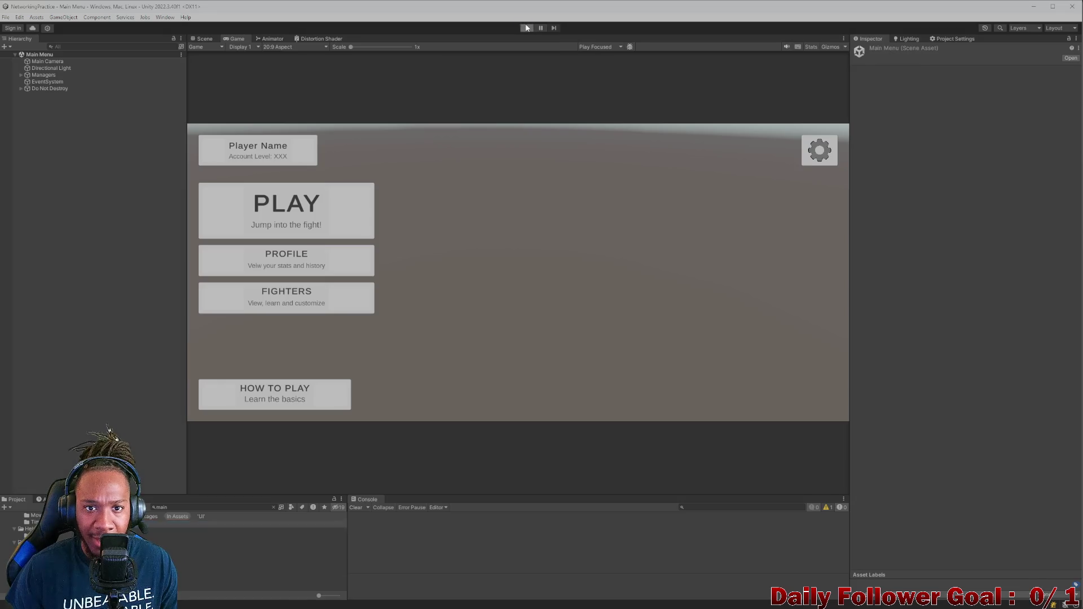
key(ctrl+p)
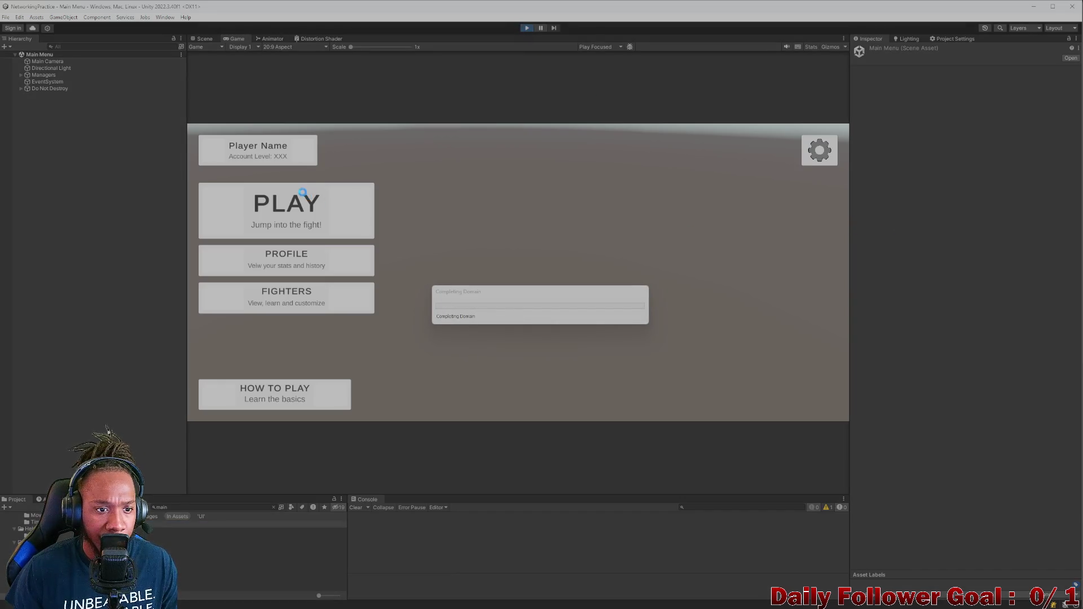
click(297, 214)
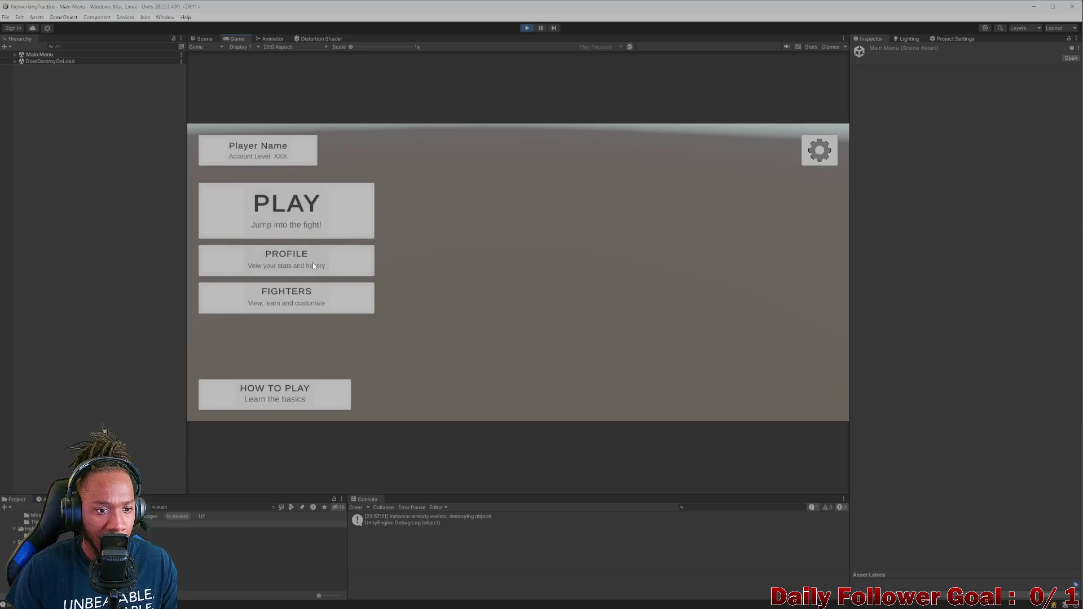
click(296, 304)
click(802, 139)
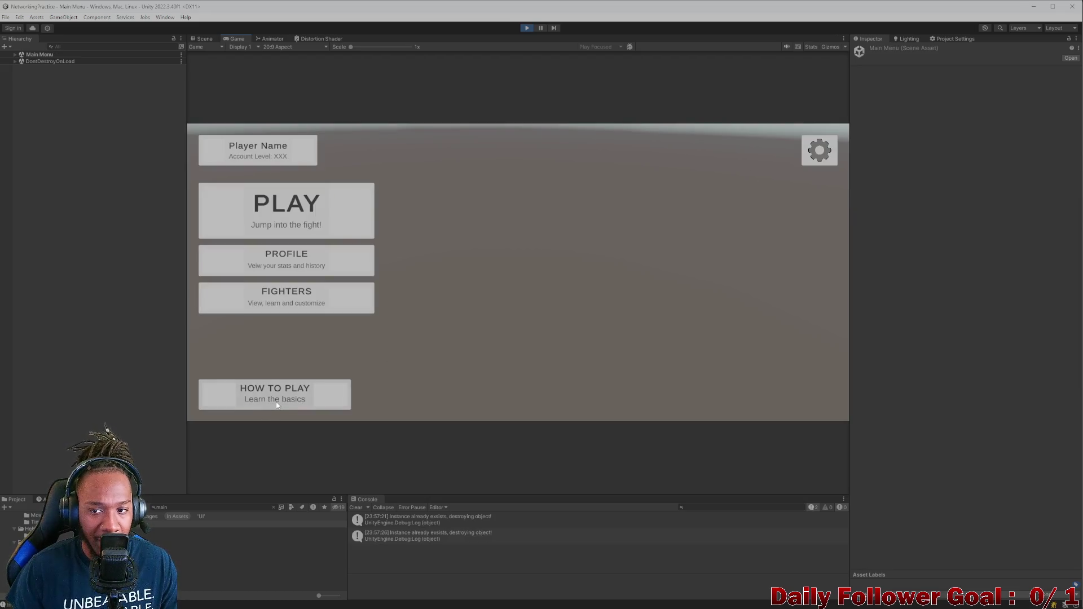
click(277, 405)
click(811, 150)
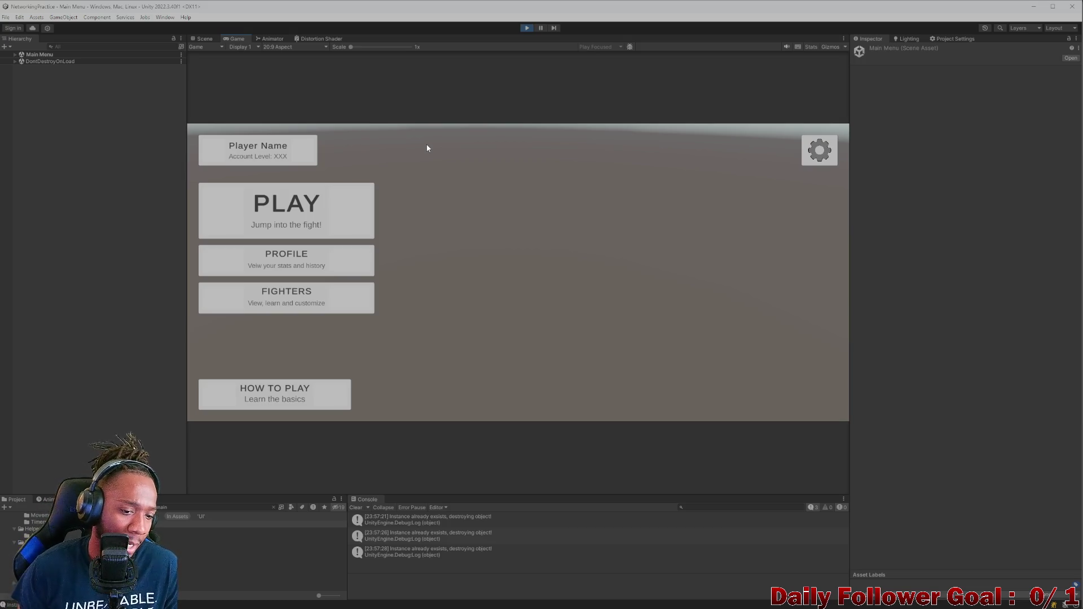
Clear the Console, exit Play mode and clear the Project search
click(356, 507)
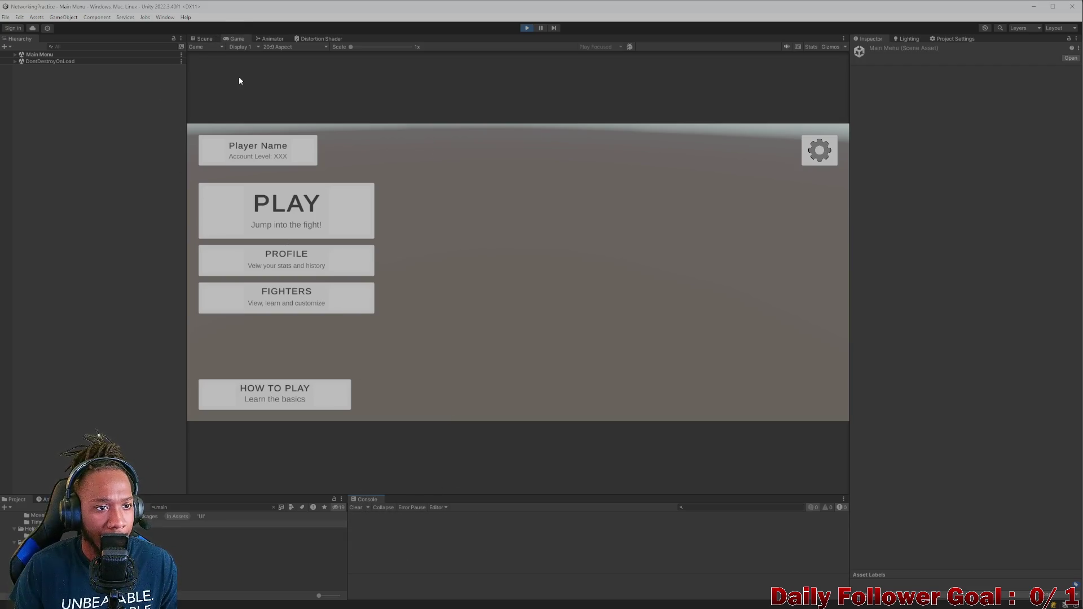
click(203, 38)
click(529, 28)
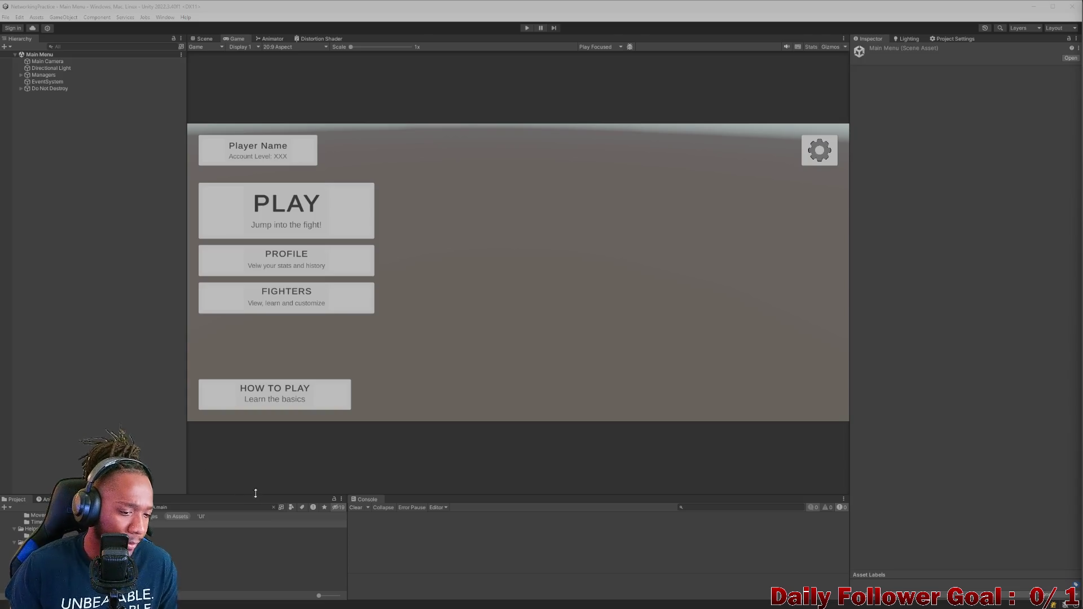
click(274, 507)
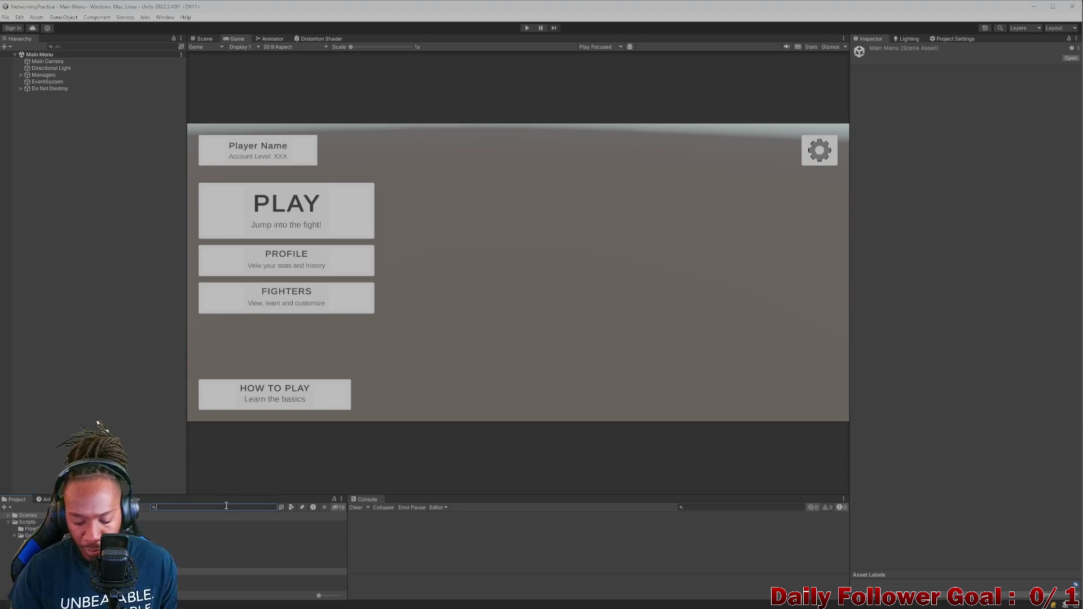
Search 'lobby' in the Project and open the Lobby scene
text(lobby)
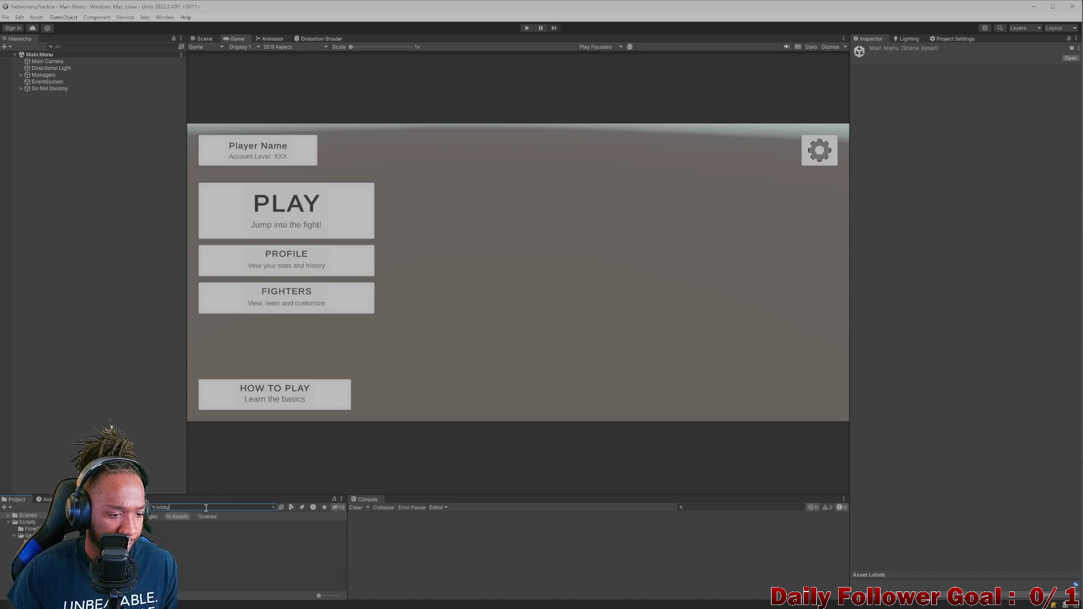
double_click(186, 530)
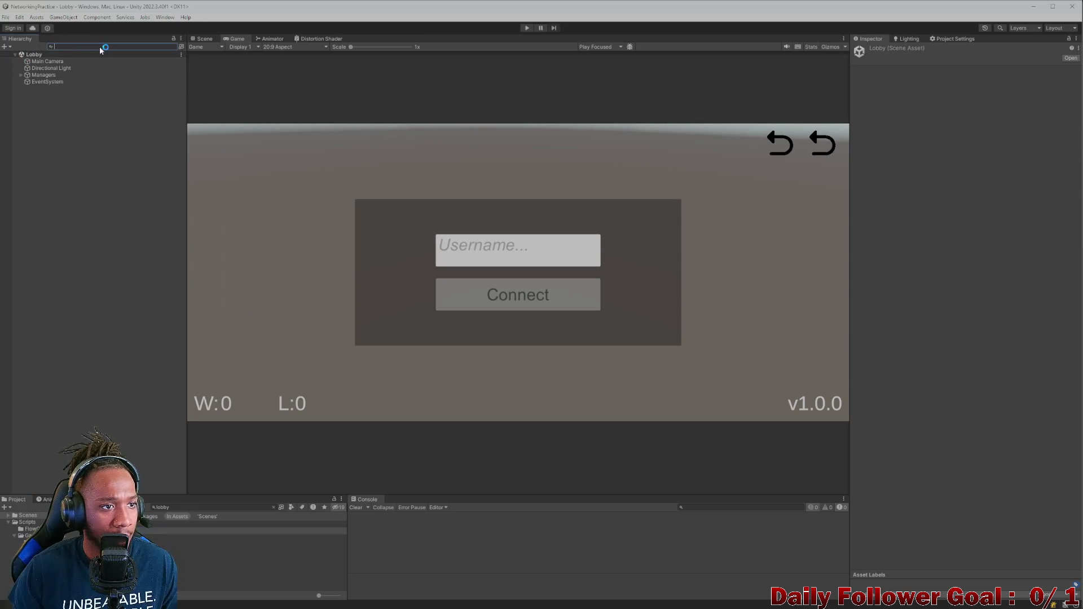
click(100, 47)
Rename Back Button - Parent to Scene Persistant UI - Parent
text(conn)
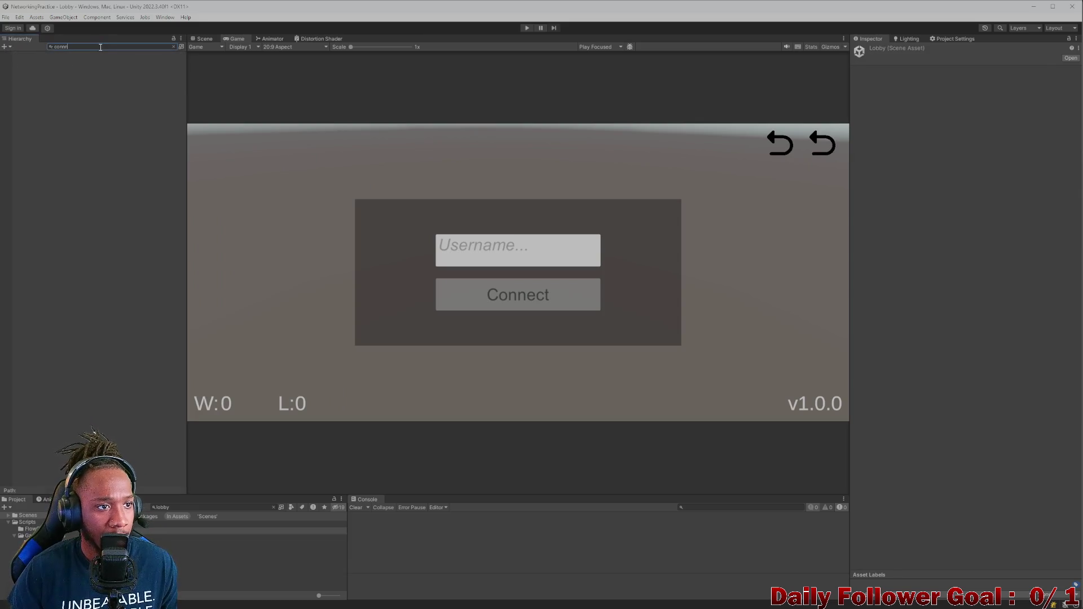
text(e)
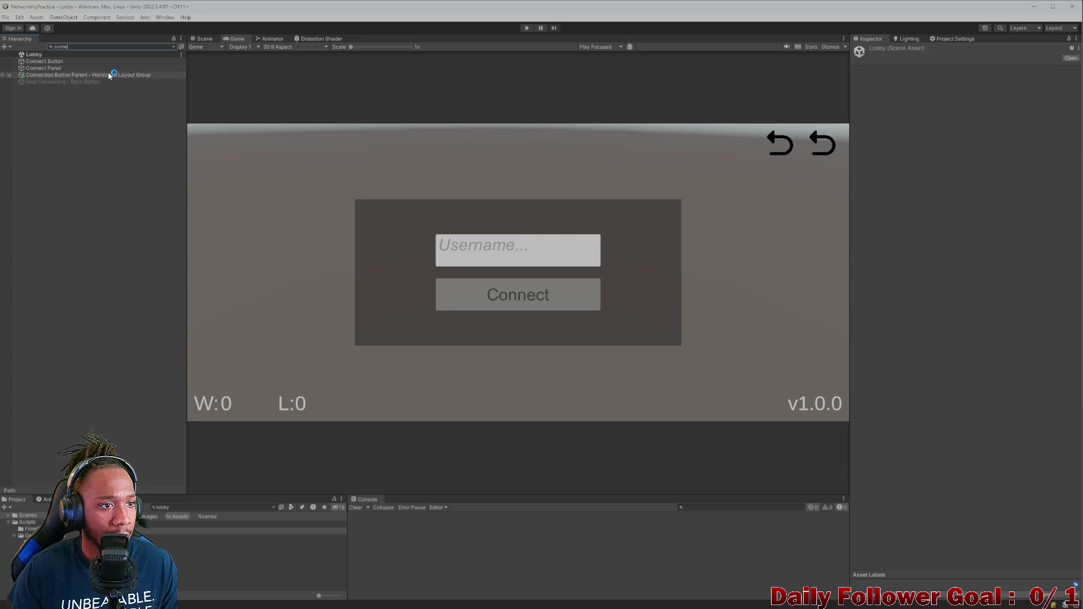
click(118, 76)
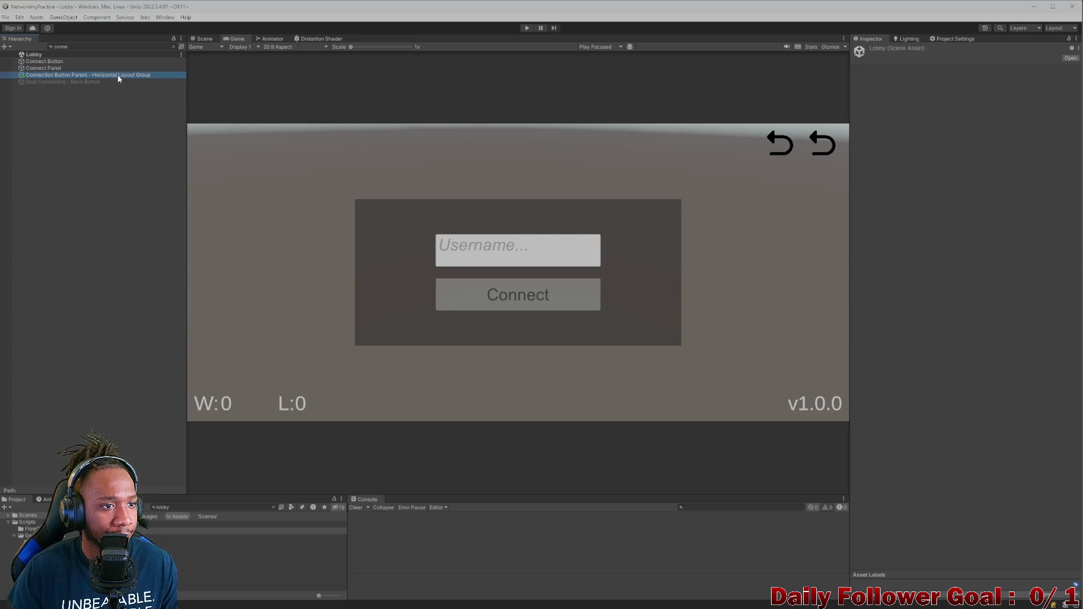
click(174, 46)
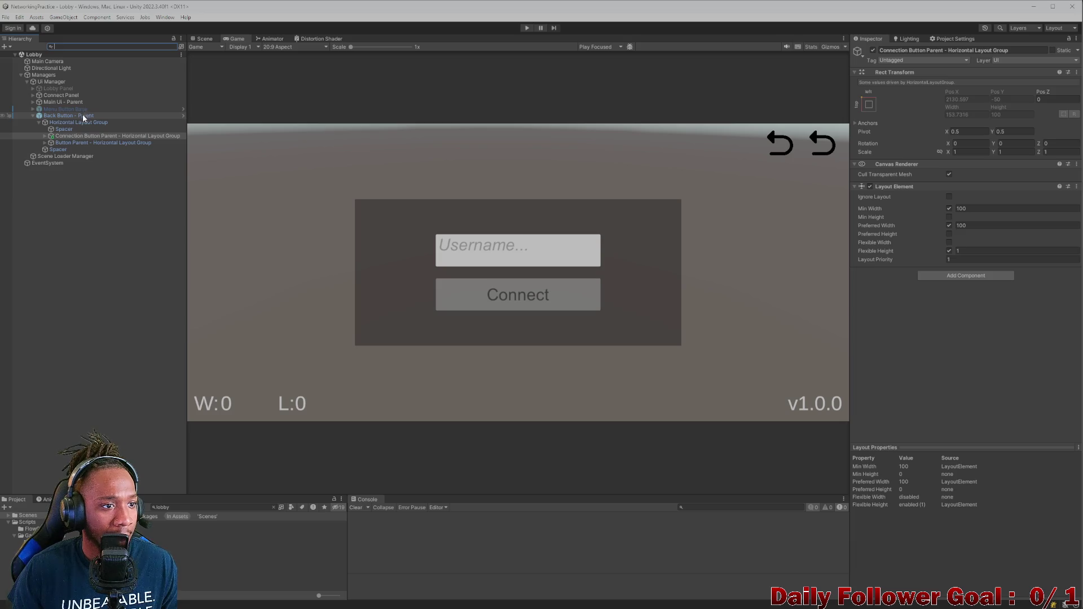
click(82, 115)
drag(911, 49, 873, 51)
text(Scene Persistant Ui - Parent)
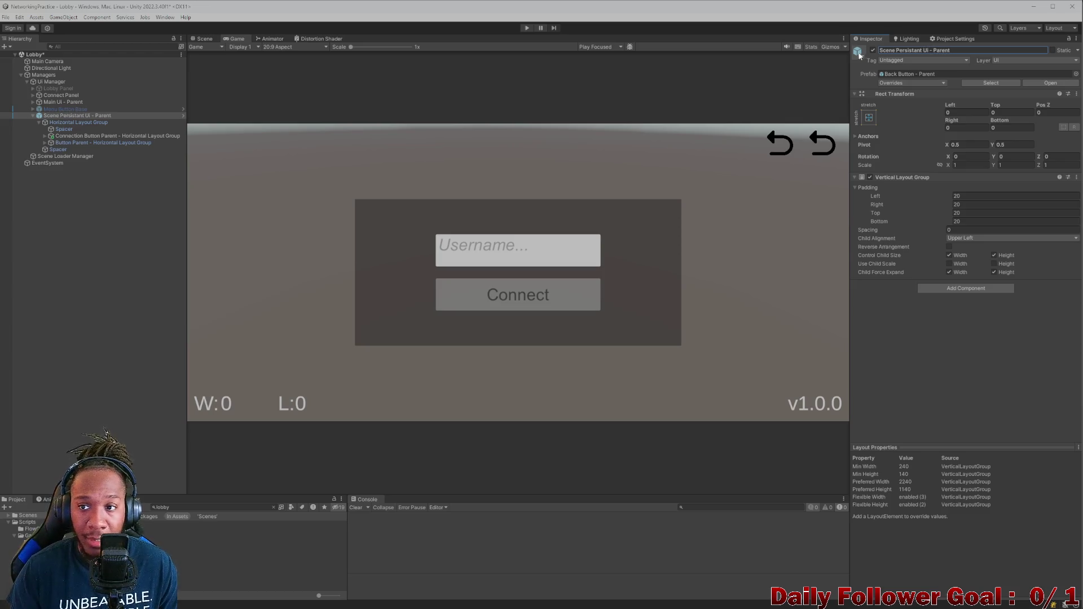
click(67, 123)
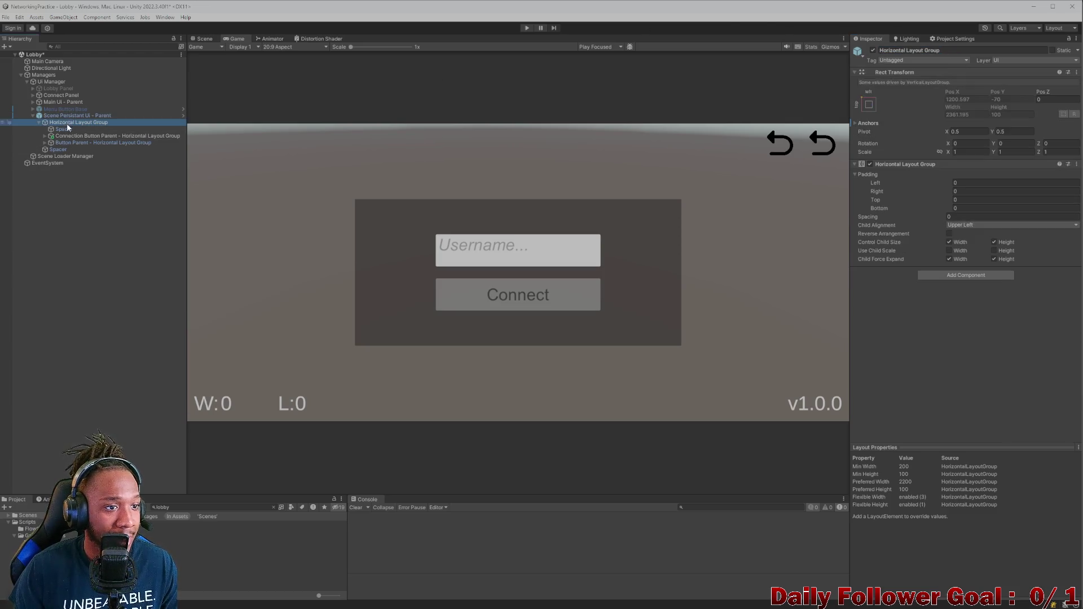
click(59, 136)
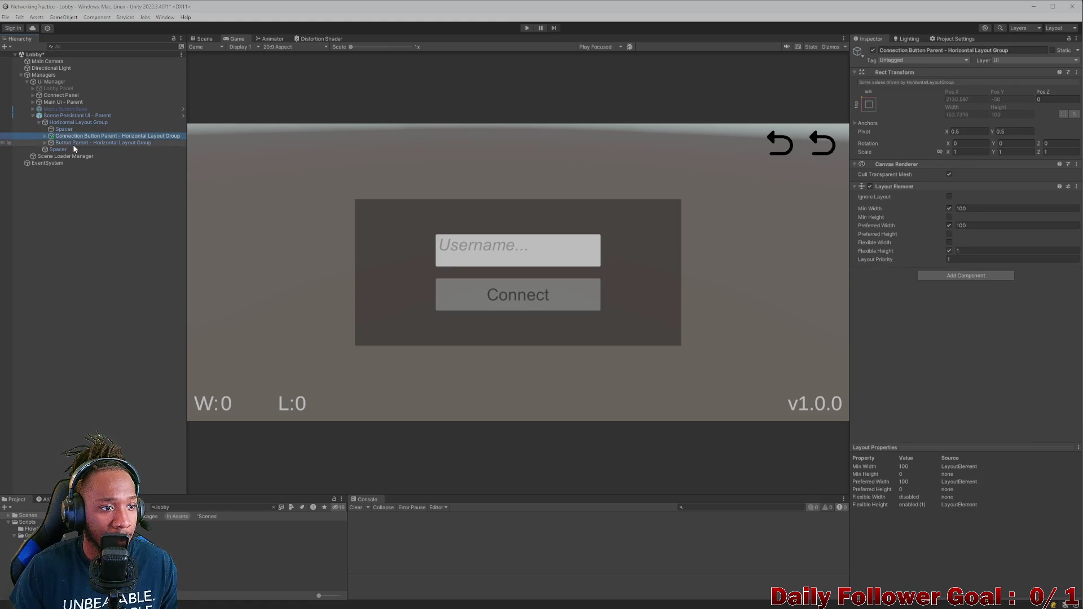
click(67, 142)
click(931, 51)
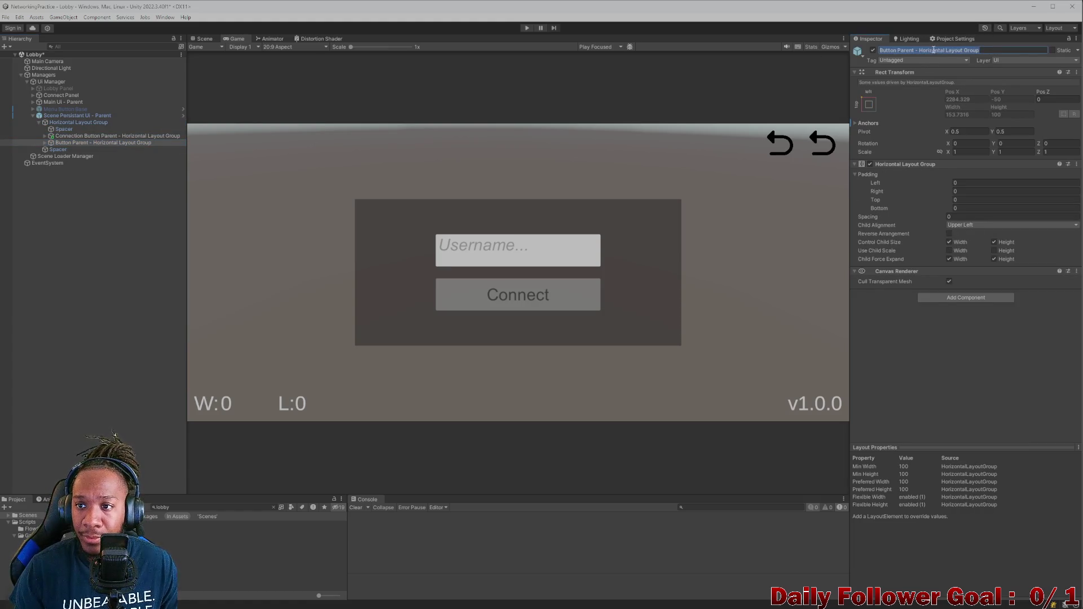
text(Back)
key(Return)
click(107, 136)
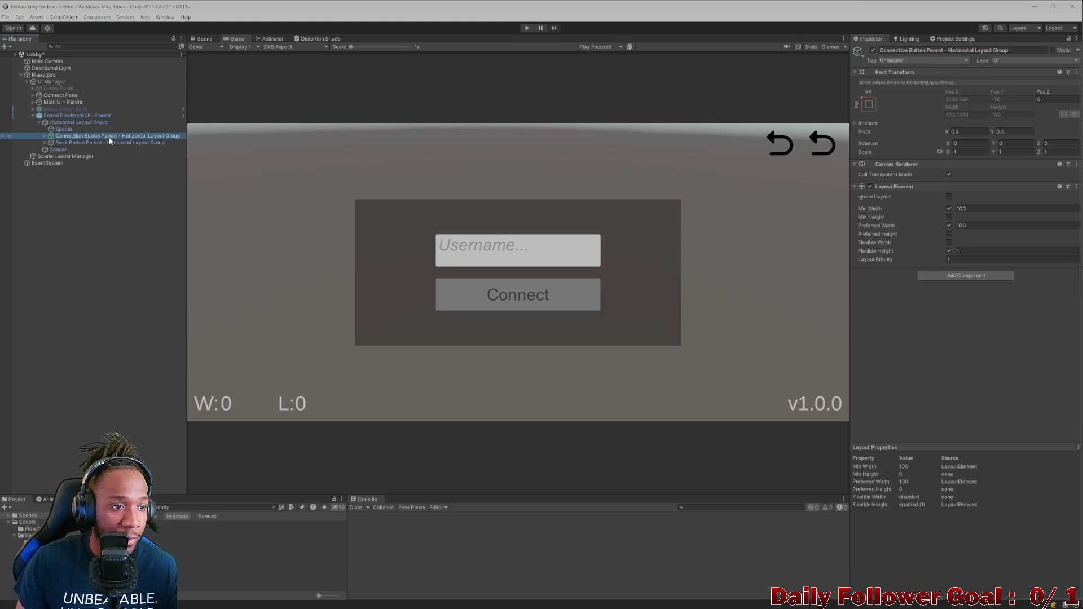
click(42, 142)
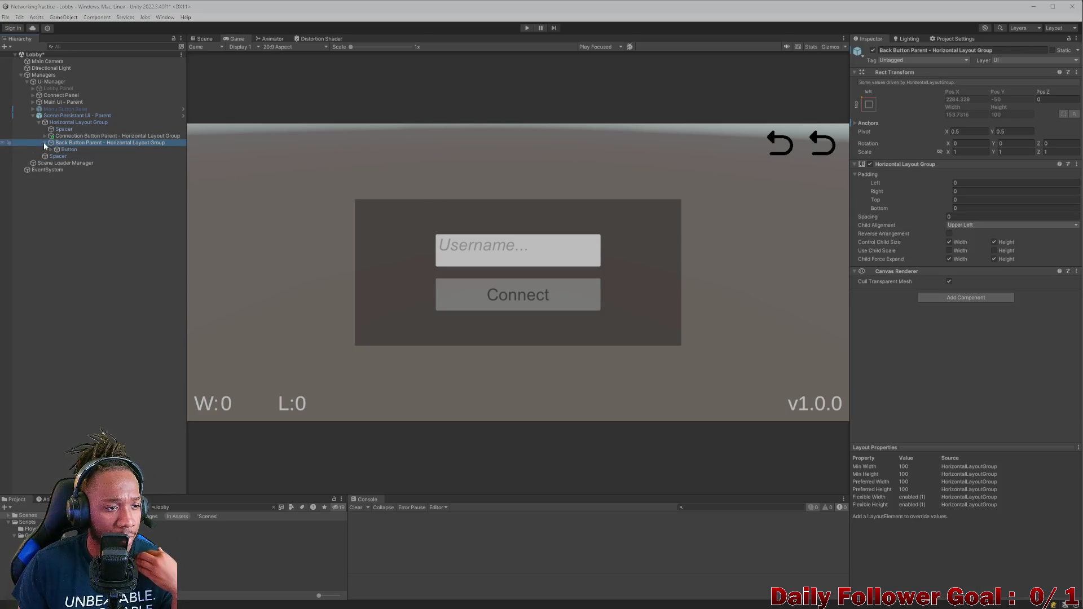
click(50, 149)
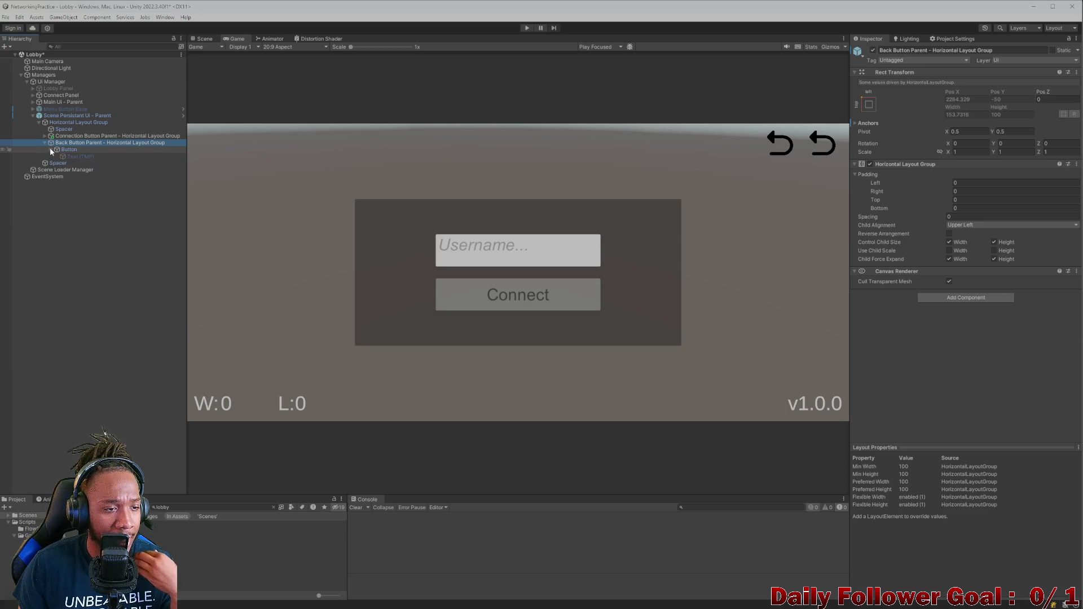
click(83, 135)
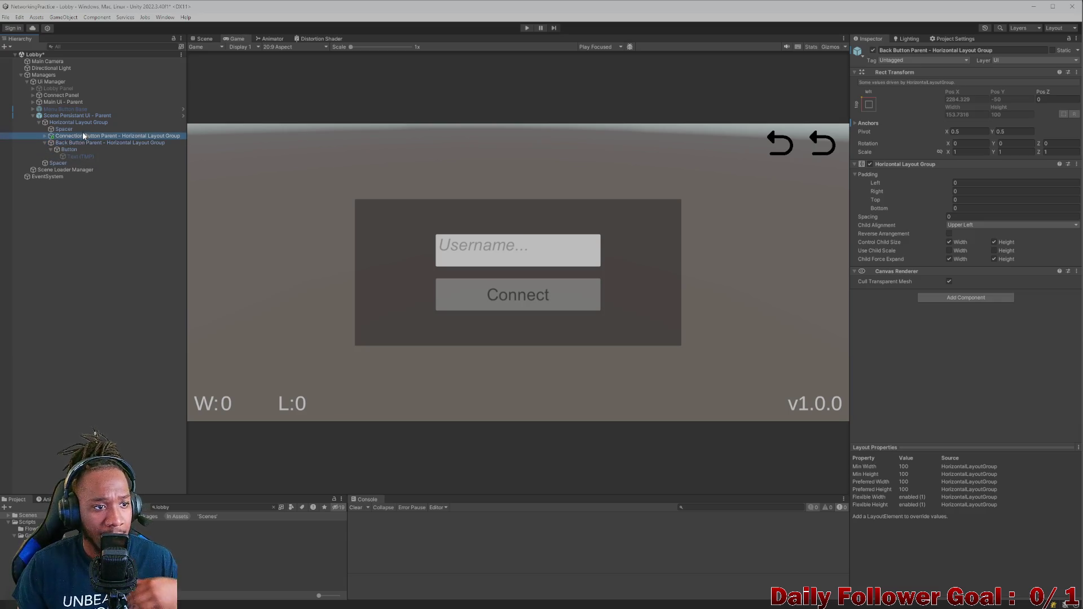
click(45, 136)
click(45, 136)
click(45, 136)
click(56, 149)
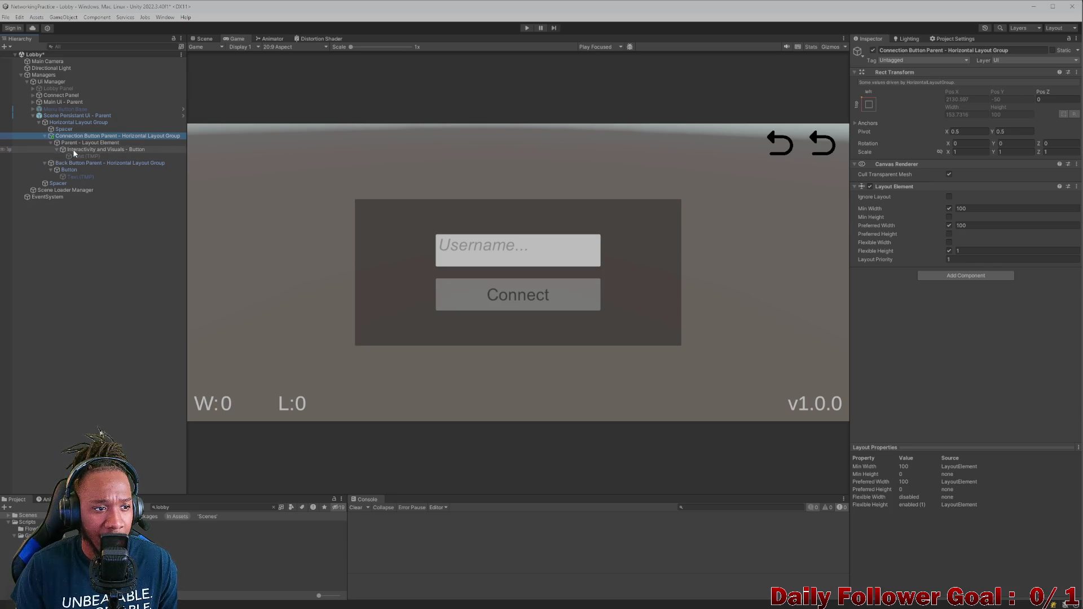
click(121, 150)
scroll(978, 256, down, 2)
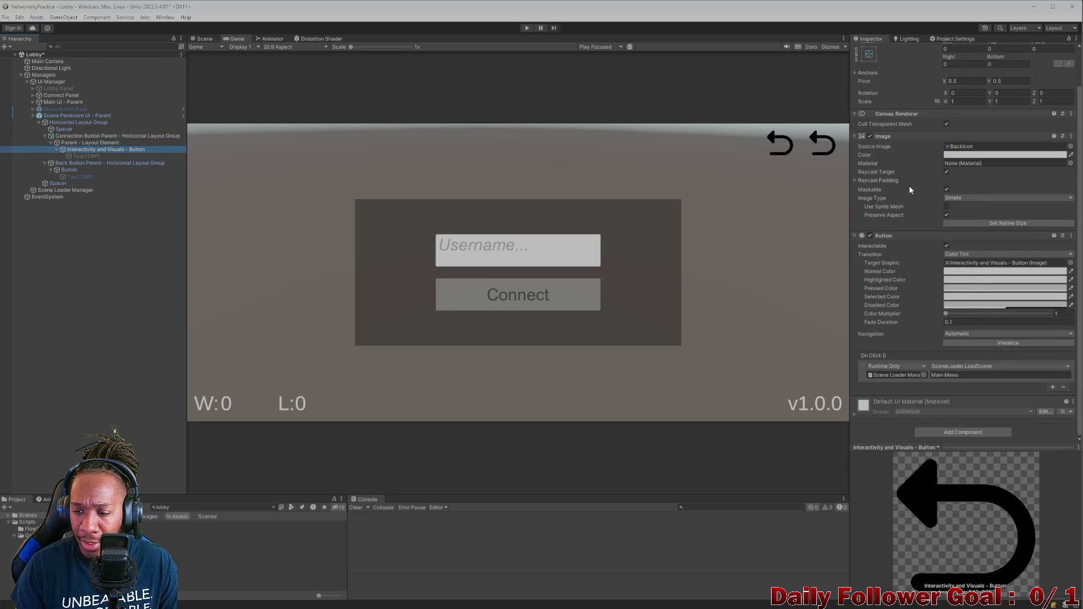
scroll(907, 209, up, 2)
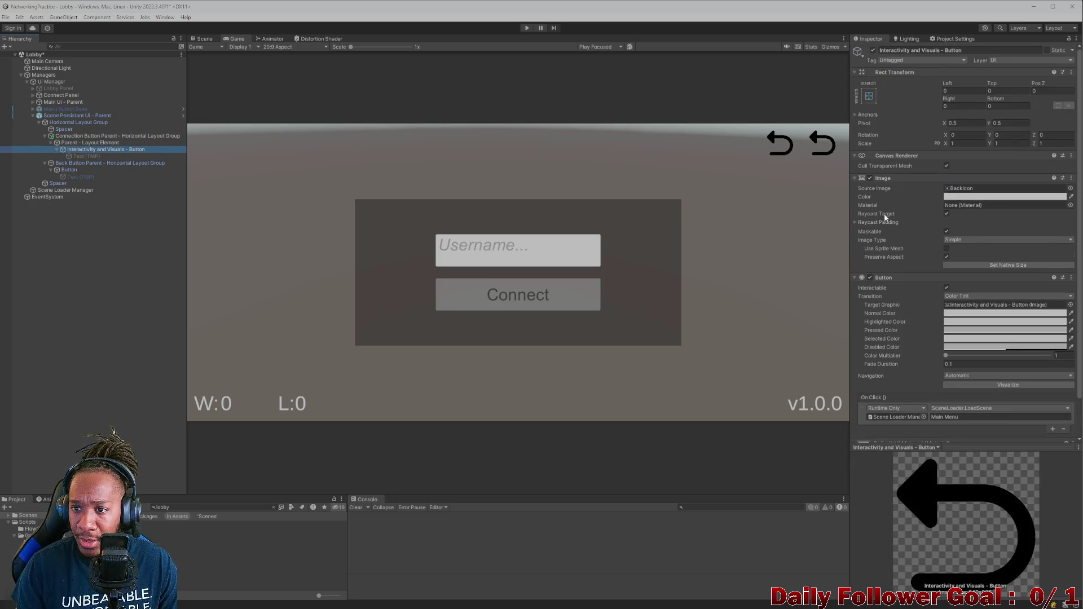
click(51, 142)
click(79, 138)
click(82, 143)
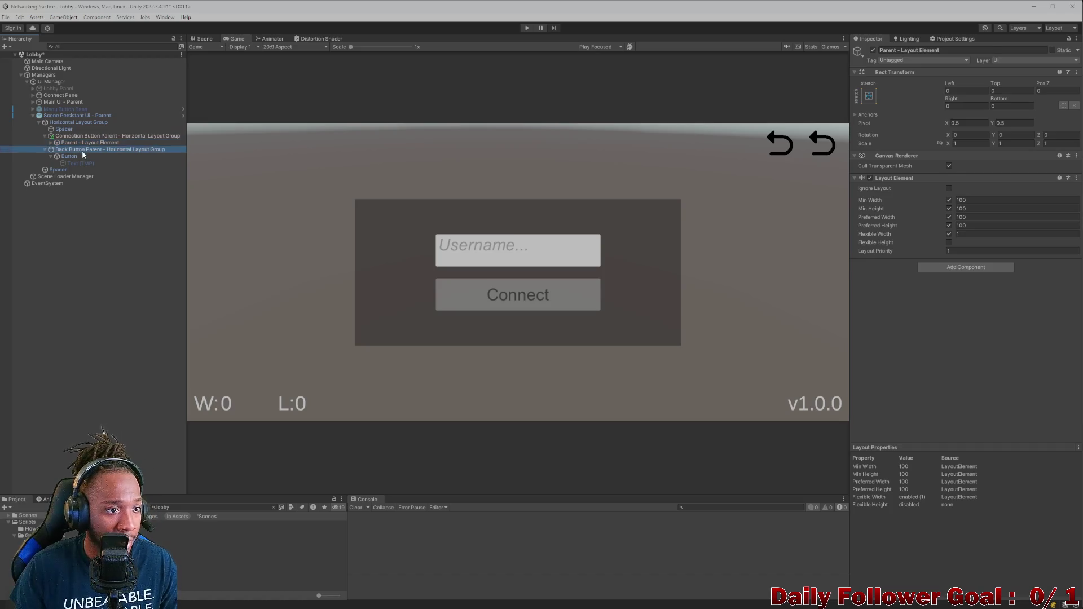
Paste Parent - Layout Element into Back Button Parent above the old Button, then delete the old Button
right_click(83, 150)
click(116, 187)
drag(73, 169, 66, 155)
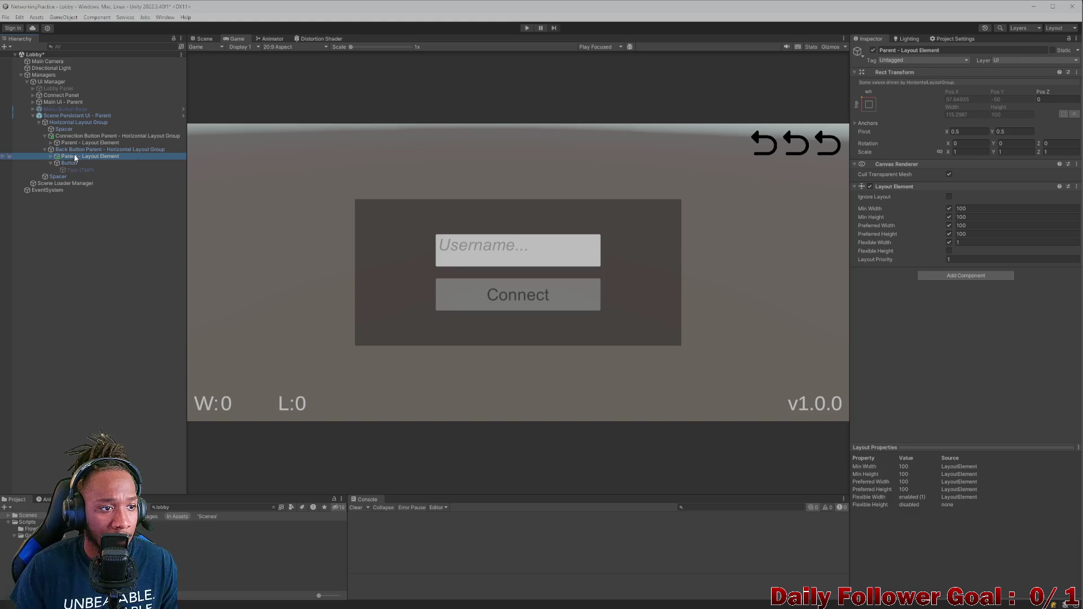
click(77, 163)
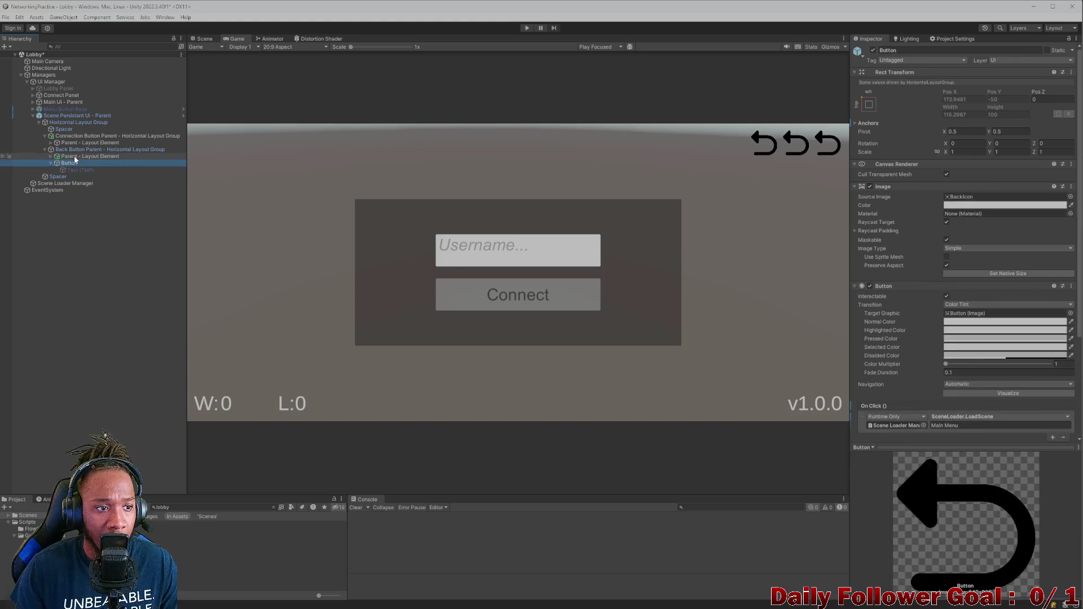
click(873, 51)
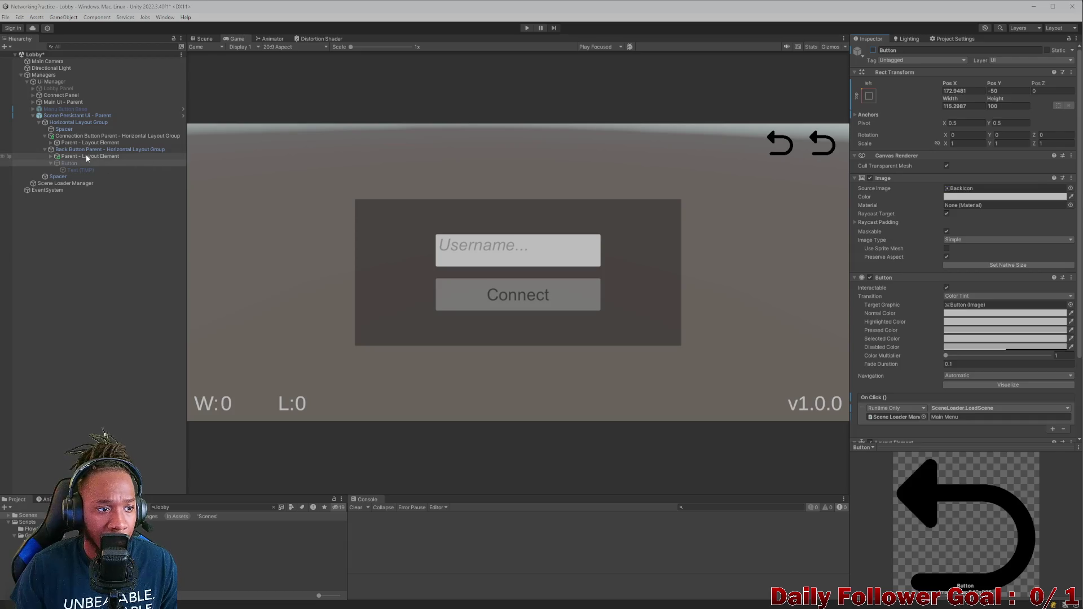
click(85, 155)
click(73, 161)
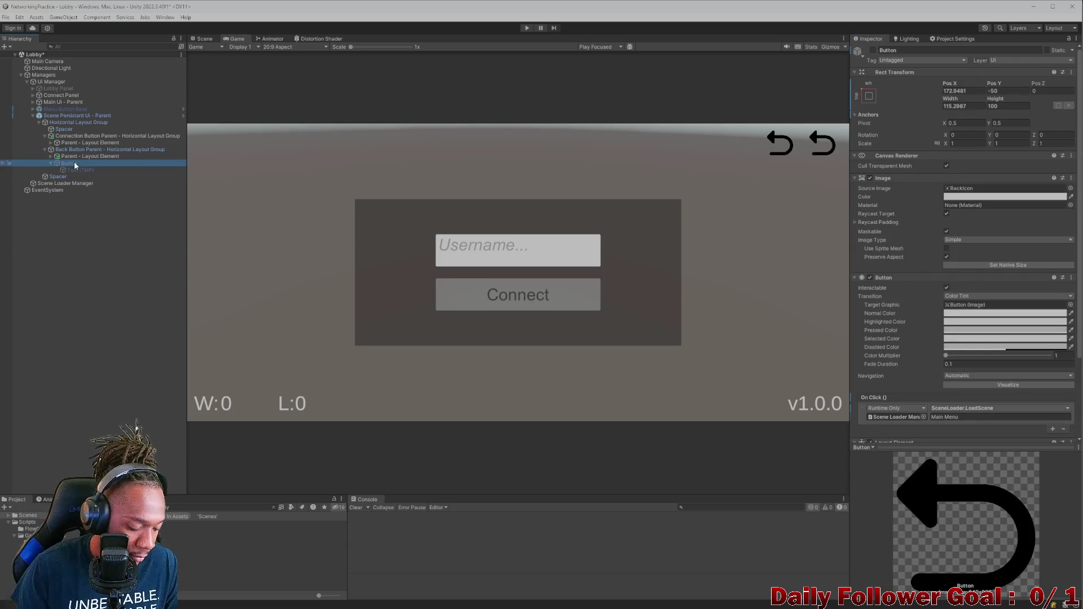
key(Delete)
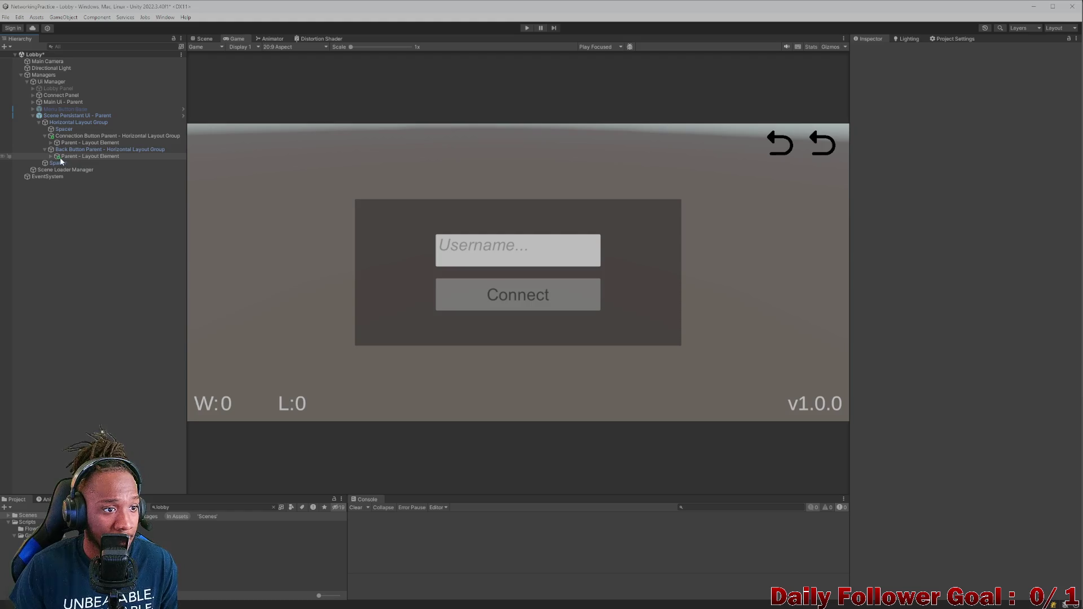
Inspect the pasted layout element's Interactivity and Visuals - Button and Text (TMP) children
click(51, 156)
click(57, 163)
click(69, 164)
scroll(923, 239, down, 2)
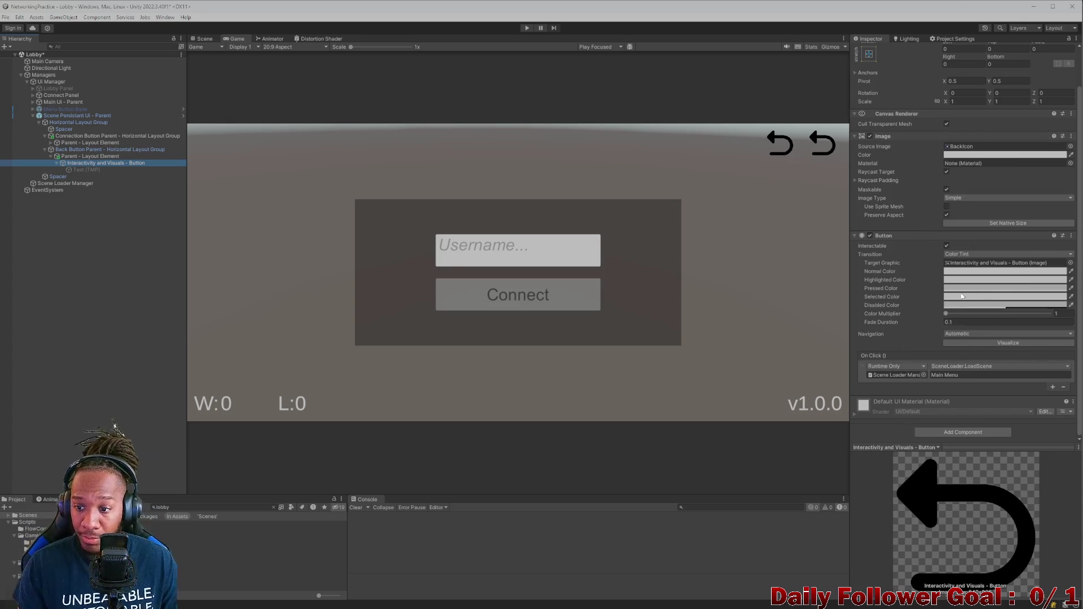
click(36, 155)
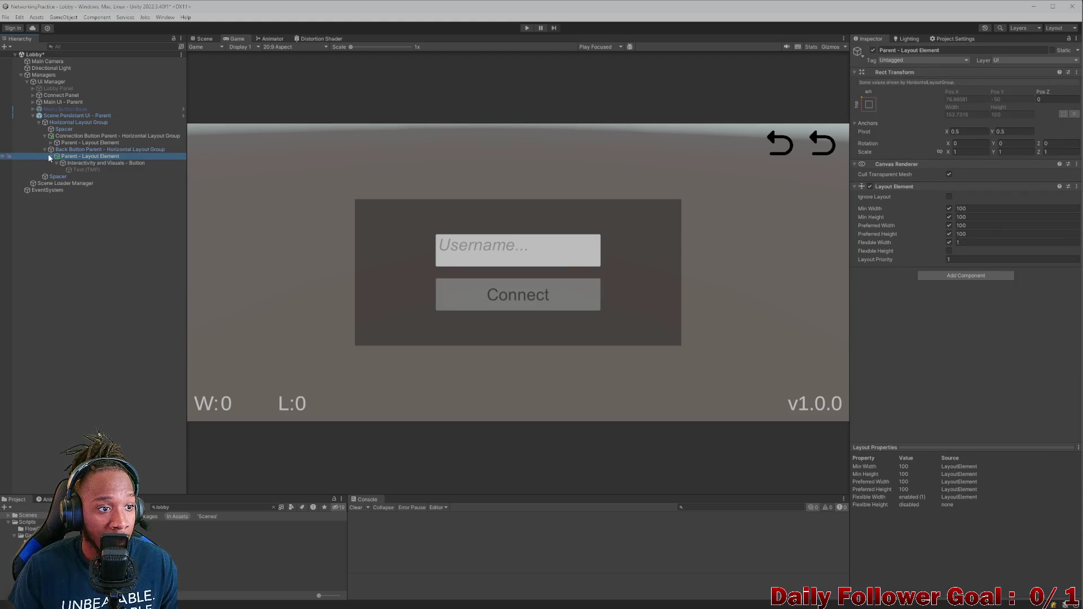
click(50, 156)
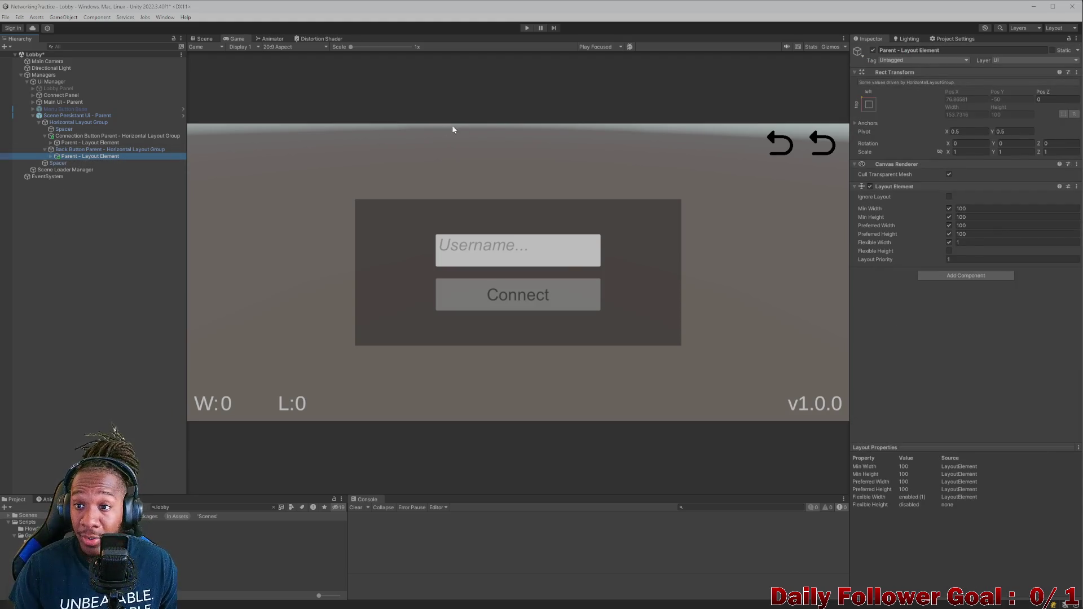
Toggle the pasted back button off and on to verify it, then collapse its group
click(50, 156)
click(73, 163)
click(872, 50)
click(872, 50)
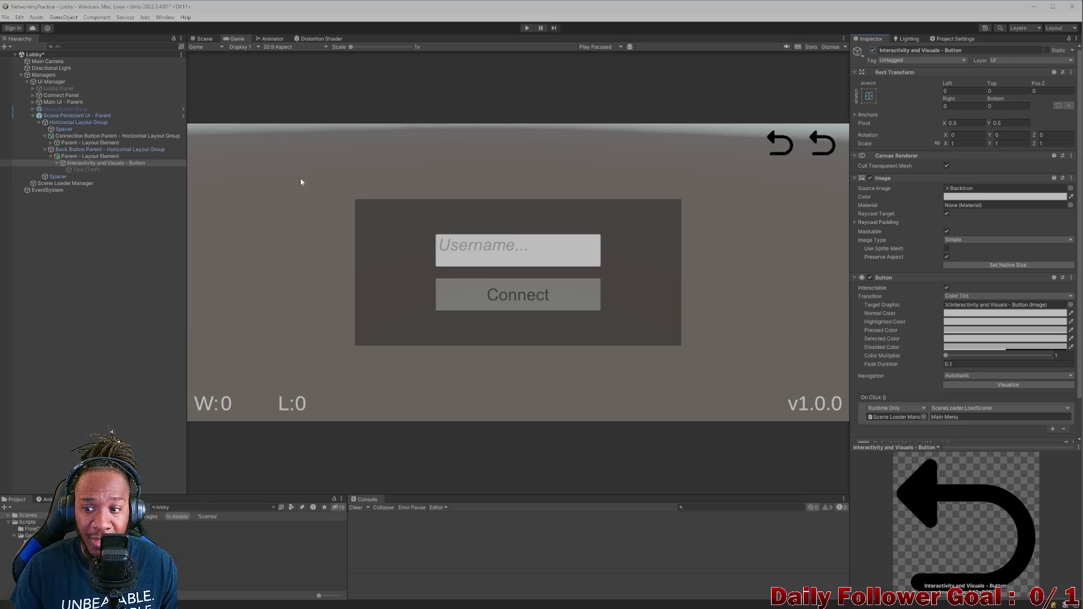
click(51, 156)
click(45, 149)
Identify the connection button by toggling it and check its Main Menu click target
click(45, 143)
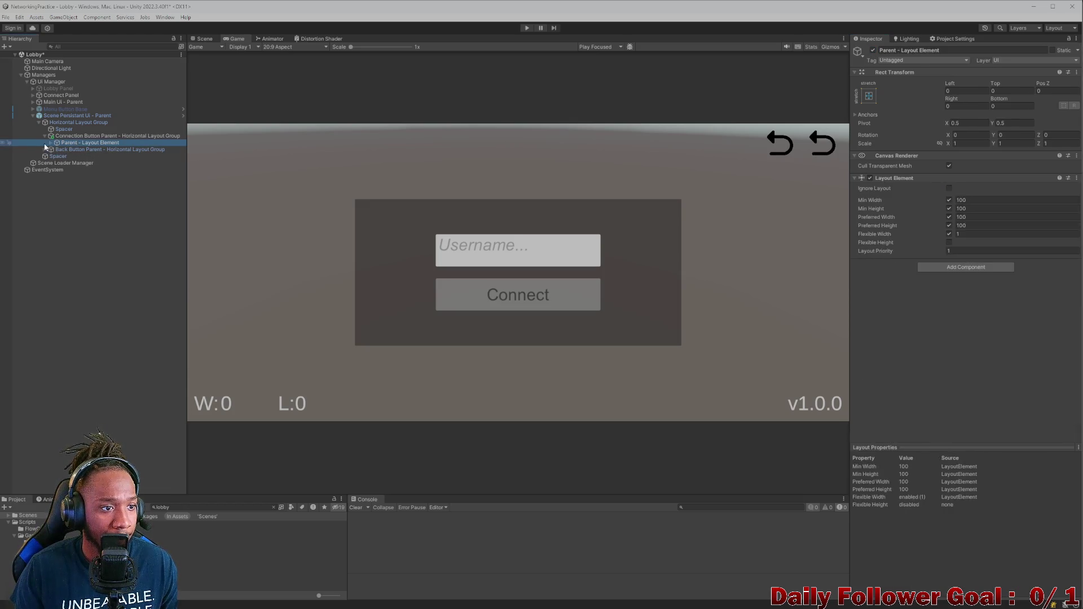
click(51, 143)
click(104, 150)
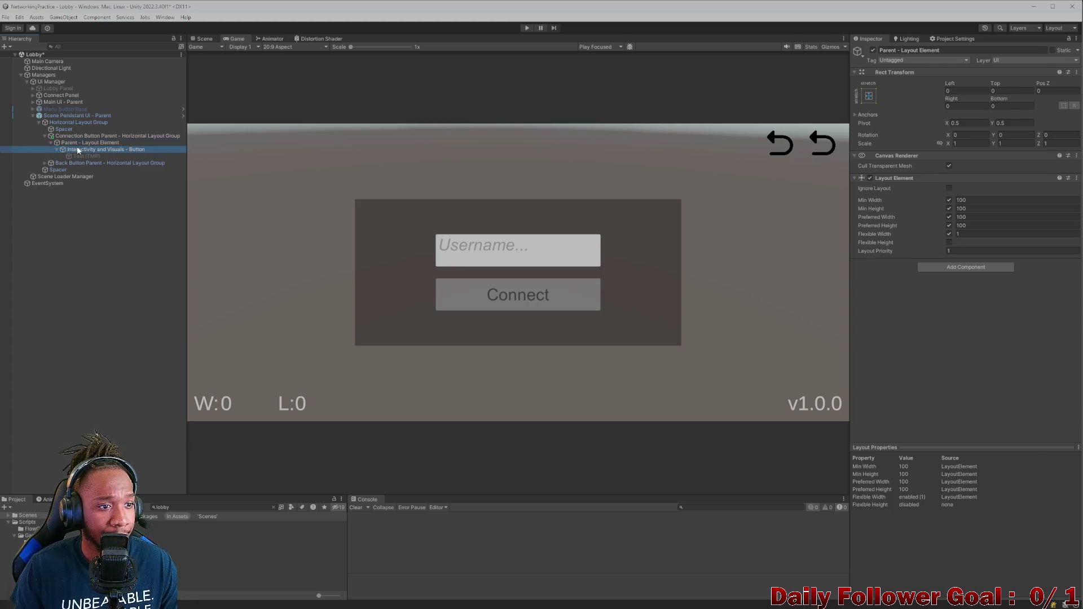
click(873, 50)
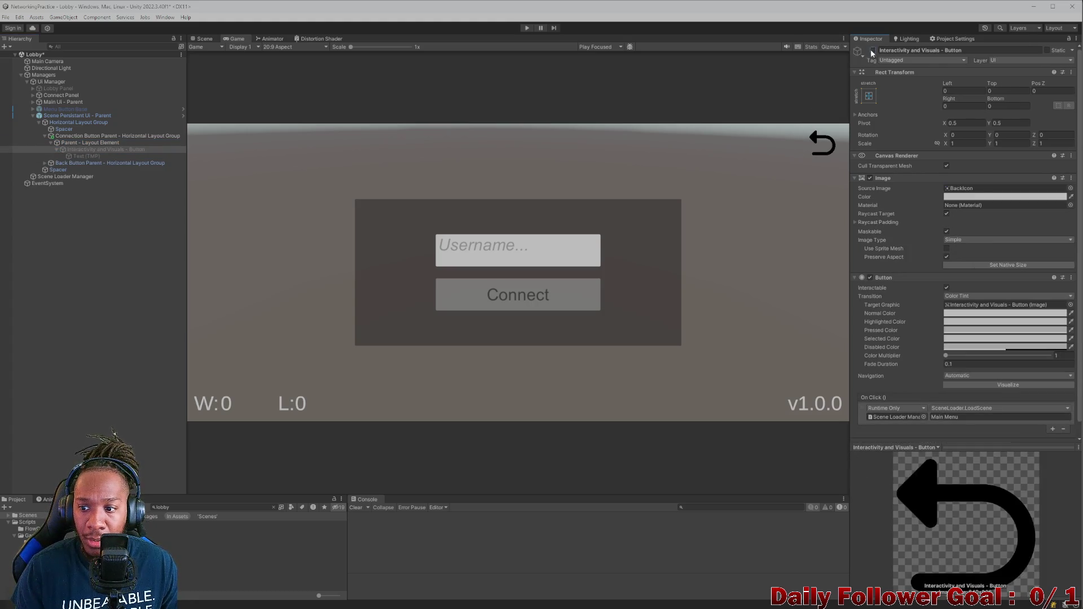
click(873, 50)
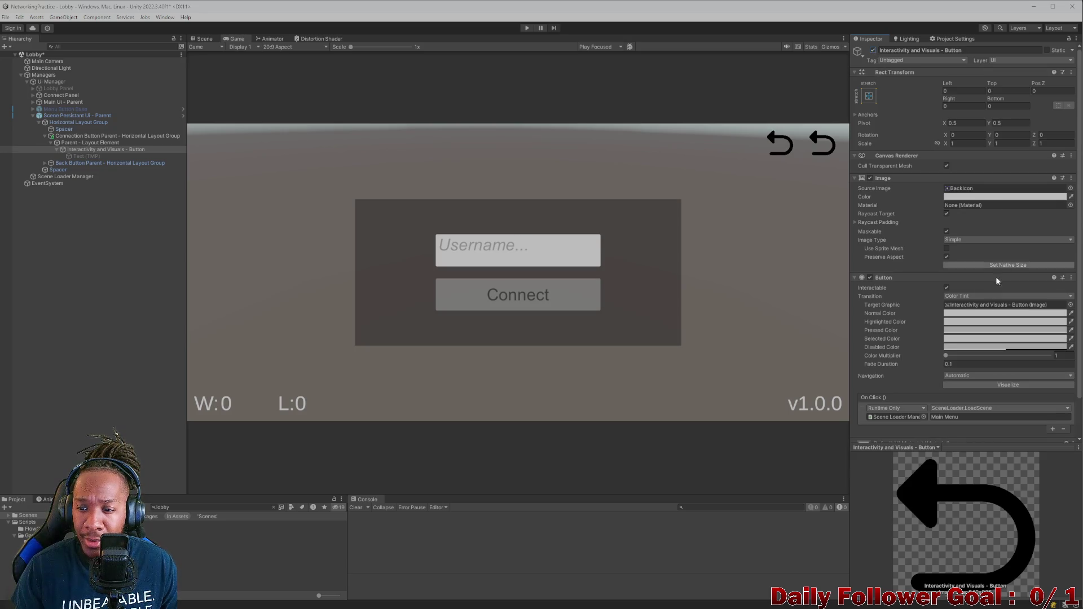
scroll(987, 304, down, 2)
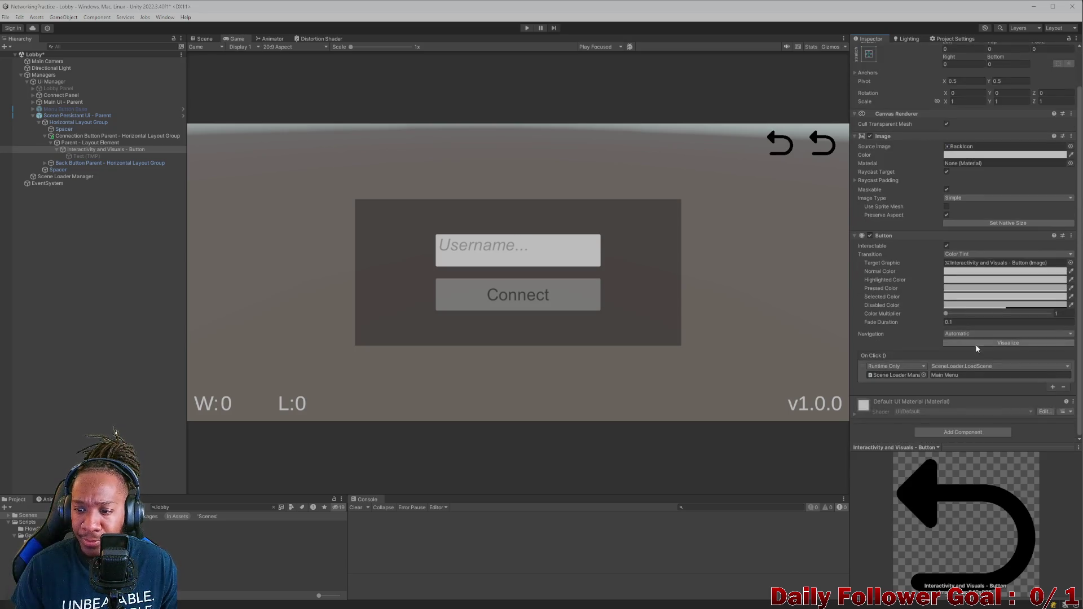
click(981, 377)
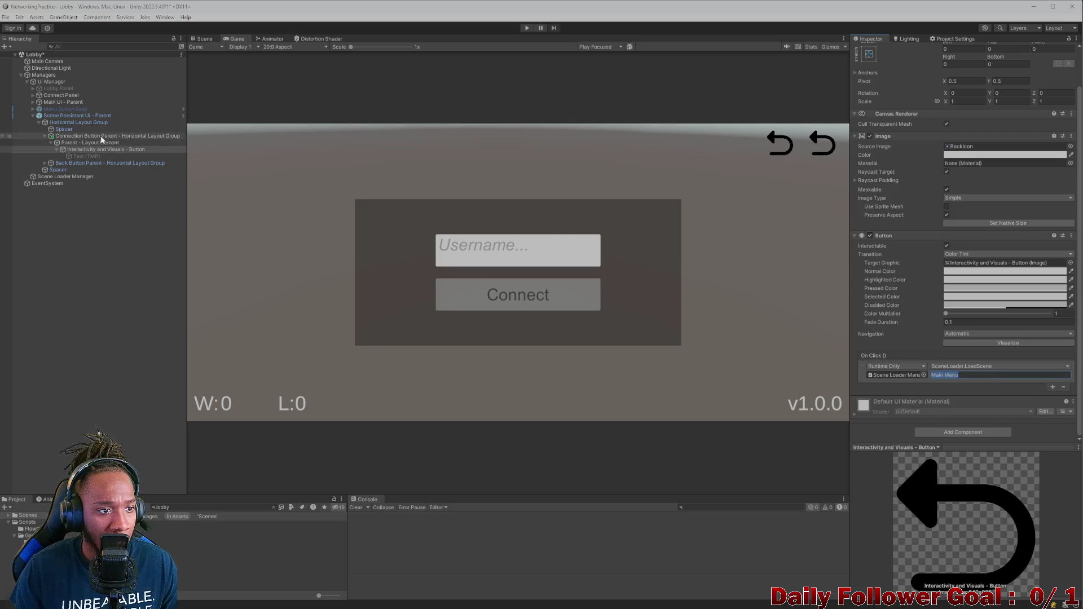
click(48, 149)
click(44, 136)
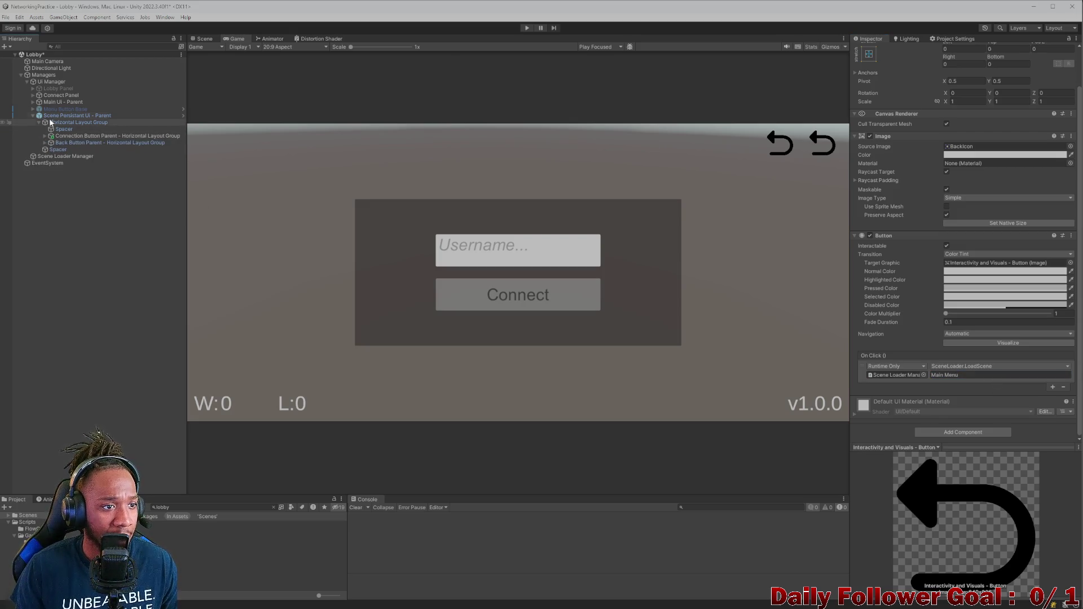
click(50, 117)
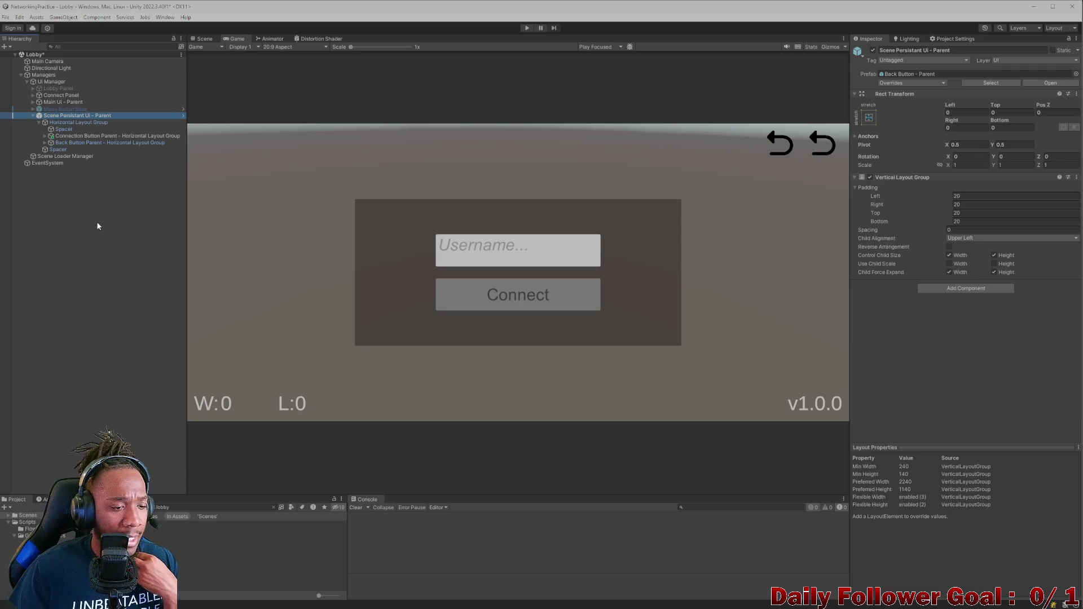
Switch to the Gemini browser window from the taskbar
mouse_move(607, 606)
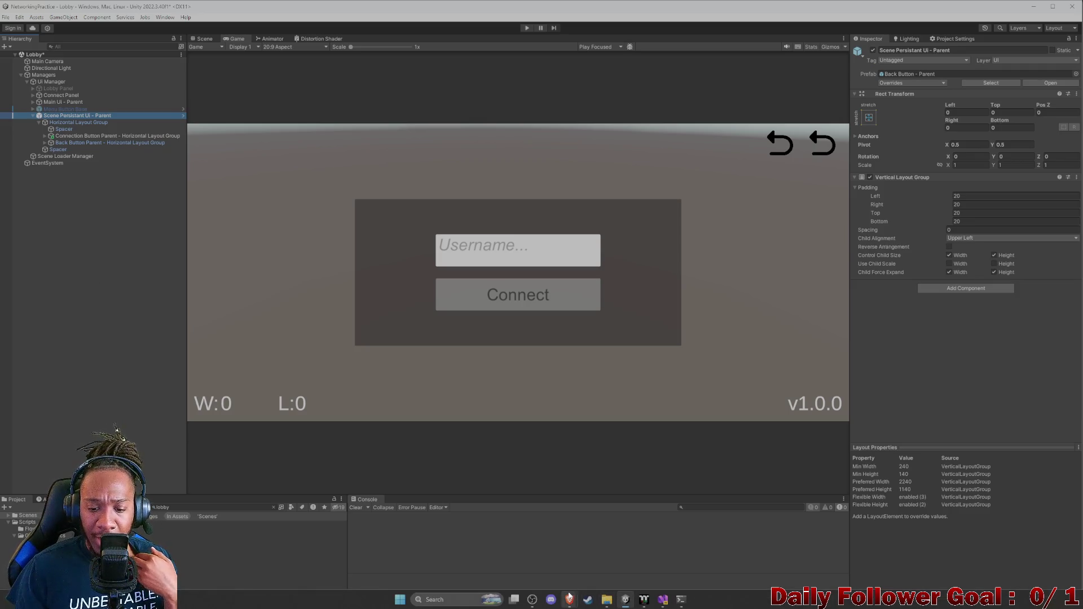
mouse_move(569, 599)
click(602, 567)
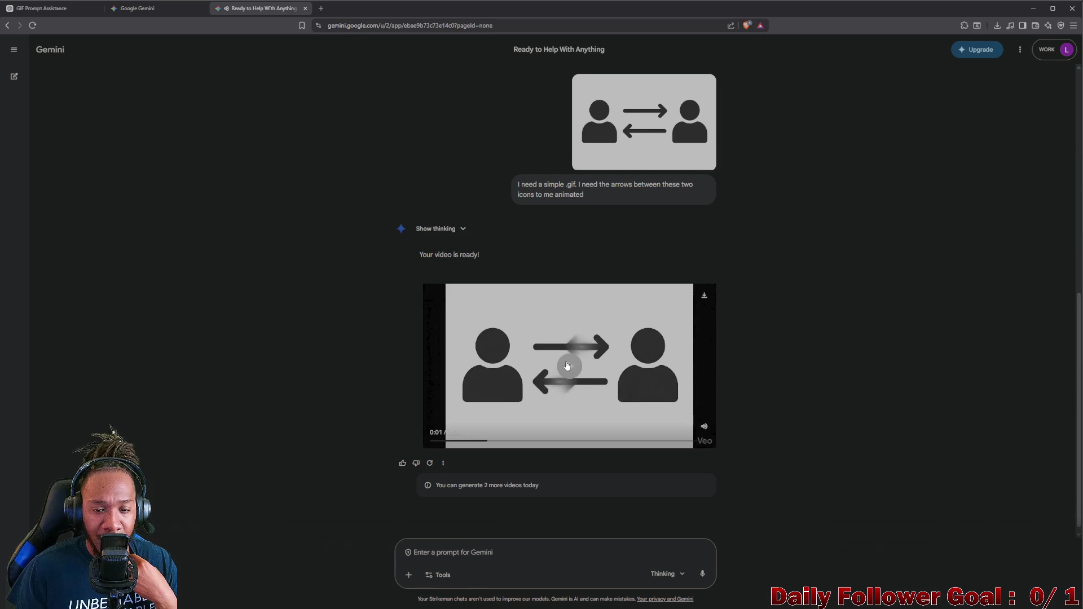
scroll(547, 360, down, 1)
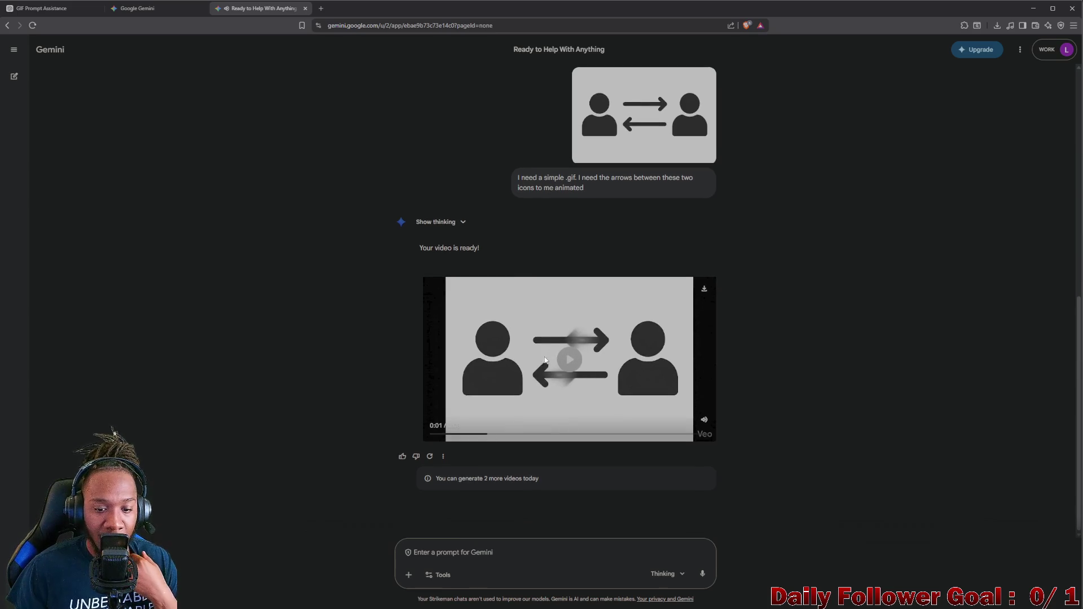
click(54, 9)
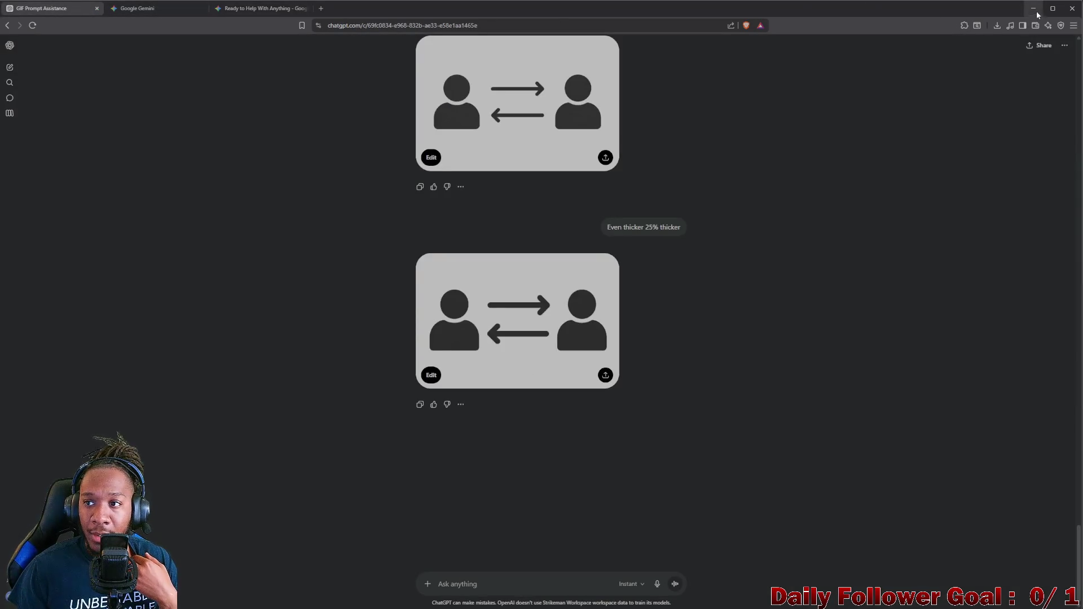
Minimize the ChatGPT browser to return to Unity's Lobby game view
click(1034, 8)
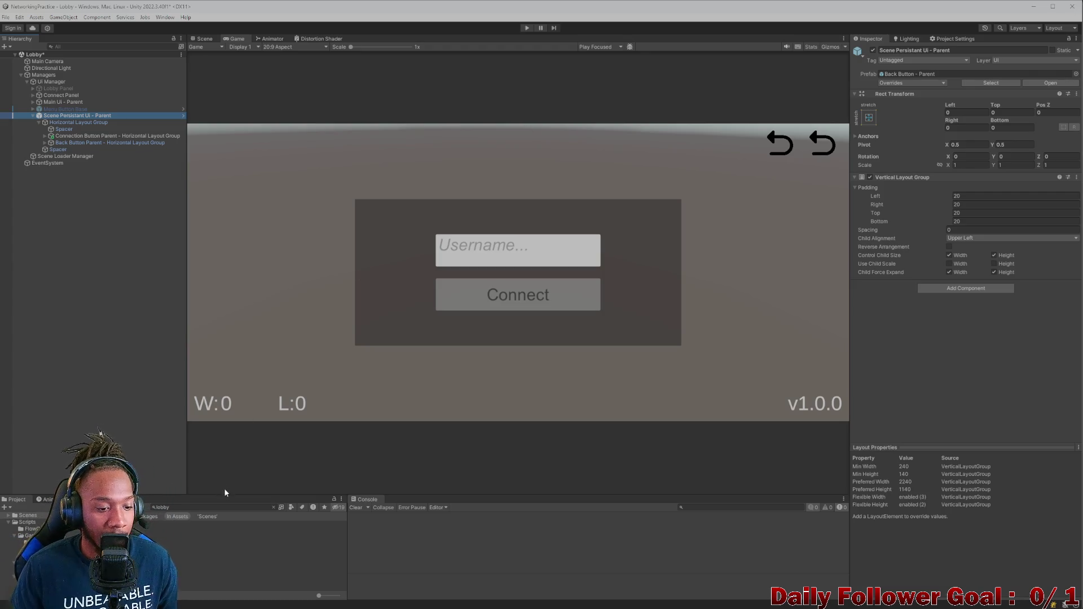
Clear the Project search and preview 2wayConnectionIcon full size in the Icons folder
click(239, 507)
key(BackSpace)
key(BackSpace)
key(BackSpace)
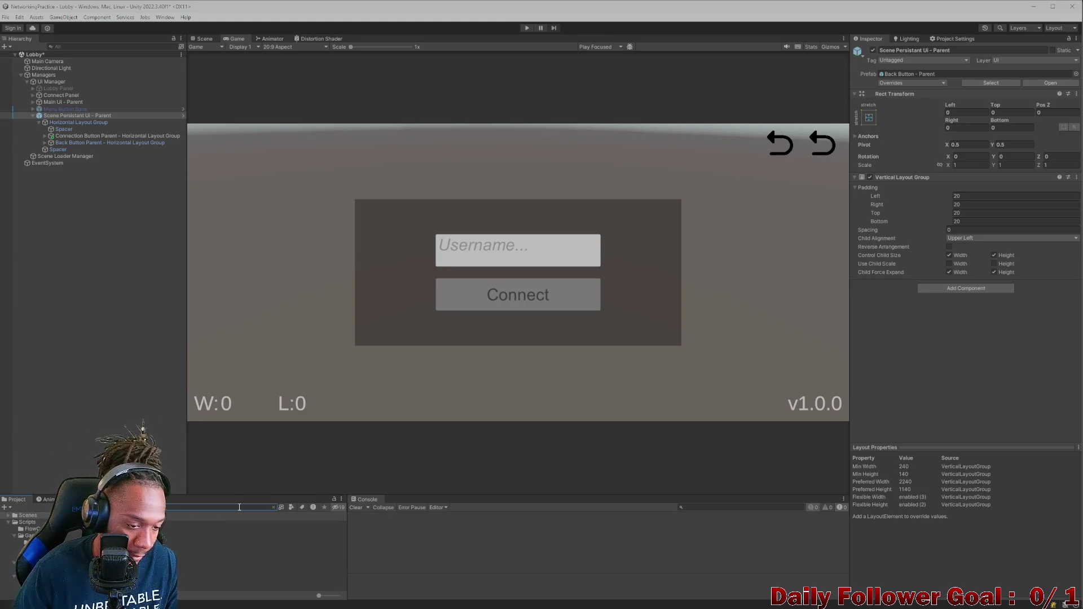
click(235, 519)
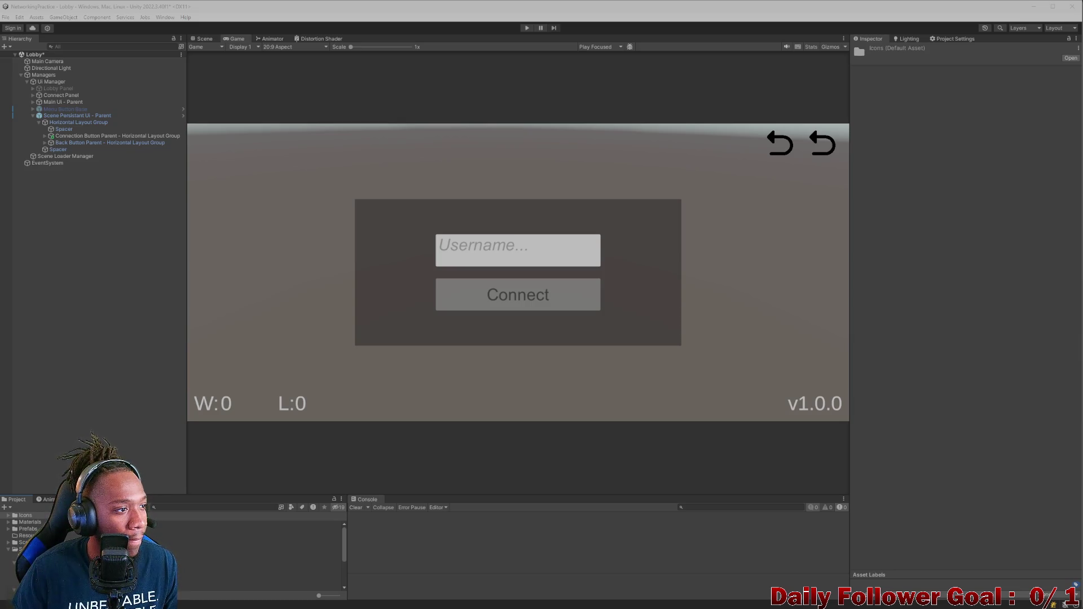
double_click(169, 530)
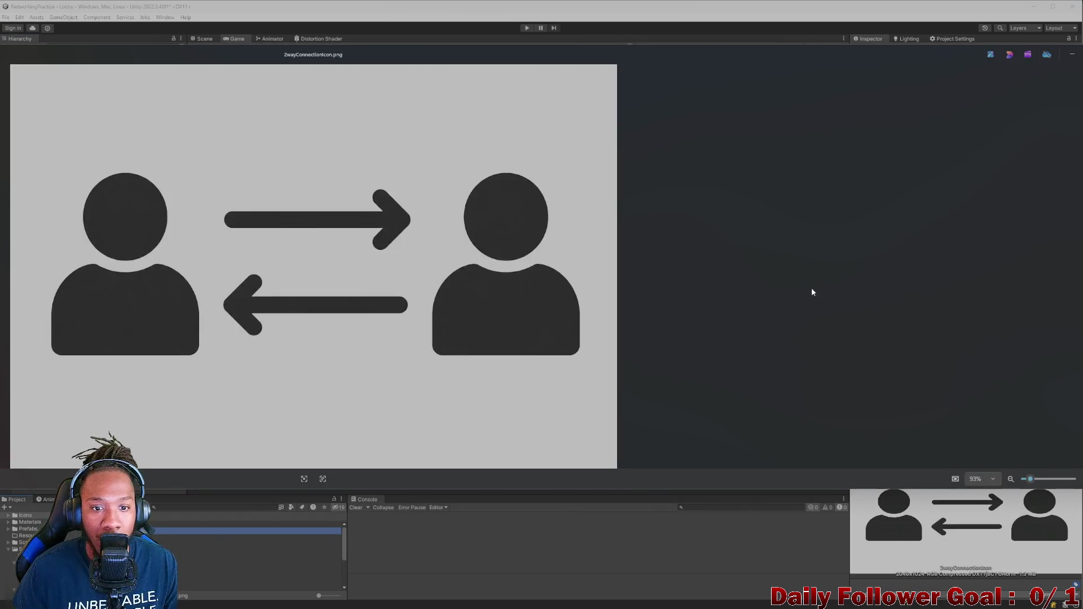
key(Escape)
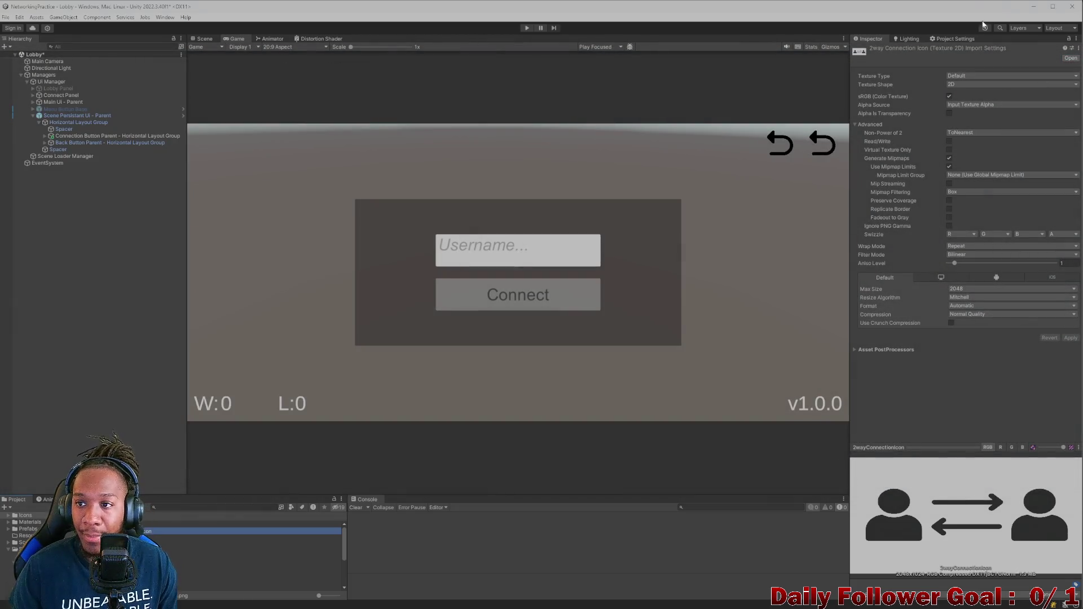
Set 2wayConnectionIcon's Texture Type to Sprite (2D and UI), apply it, and minimize Unity
click(986, 77)
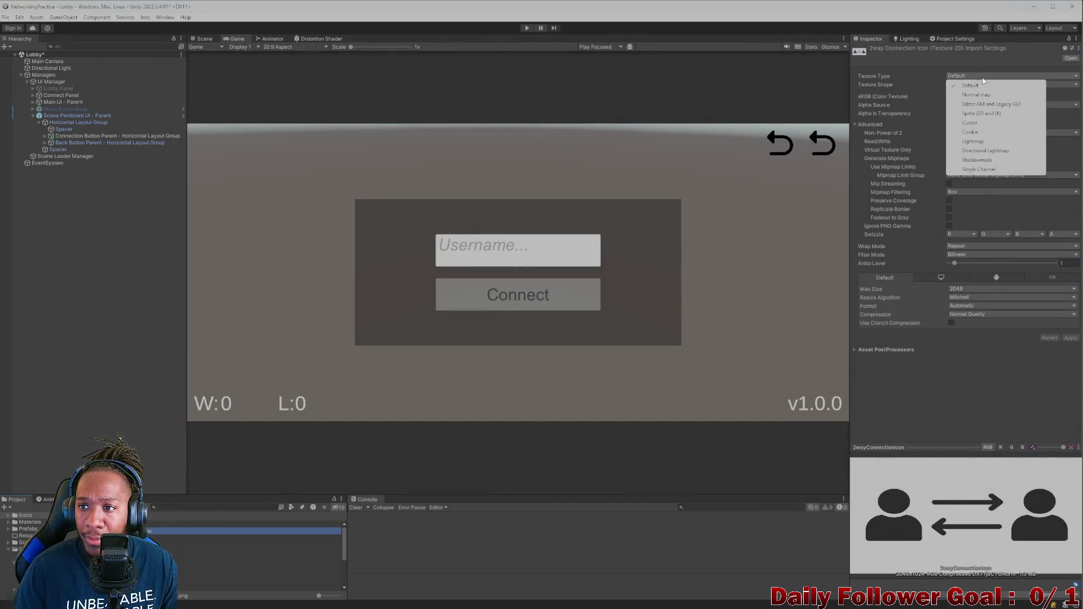
click(981, 114)
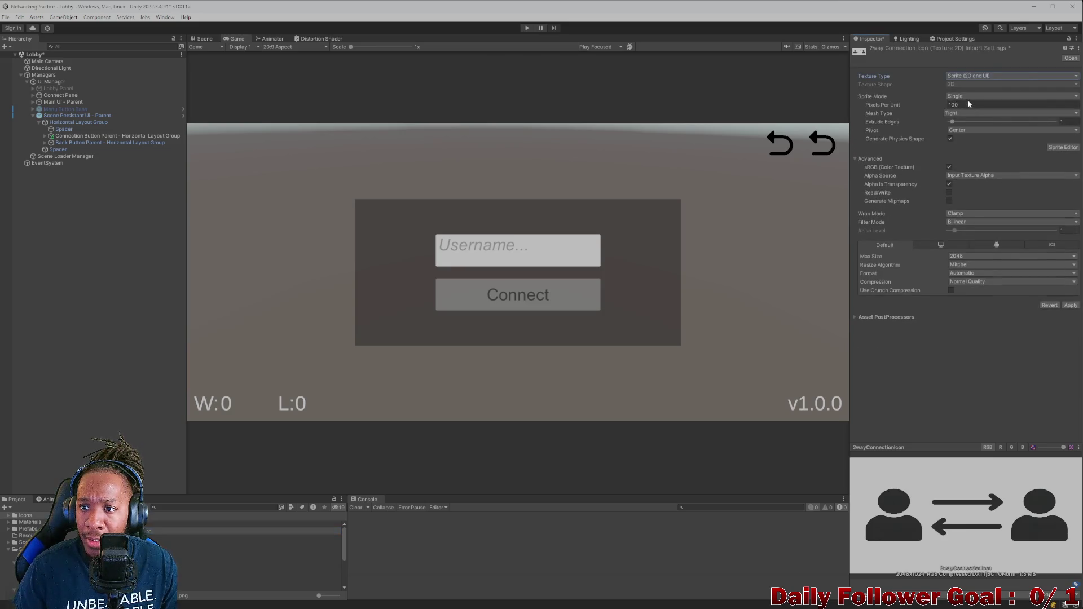
click(1069, 305)
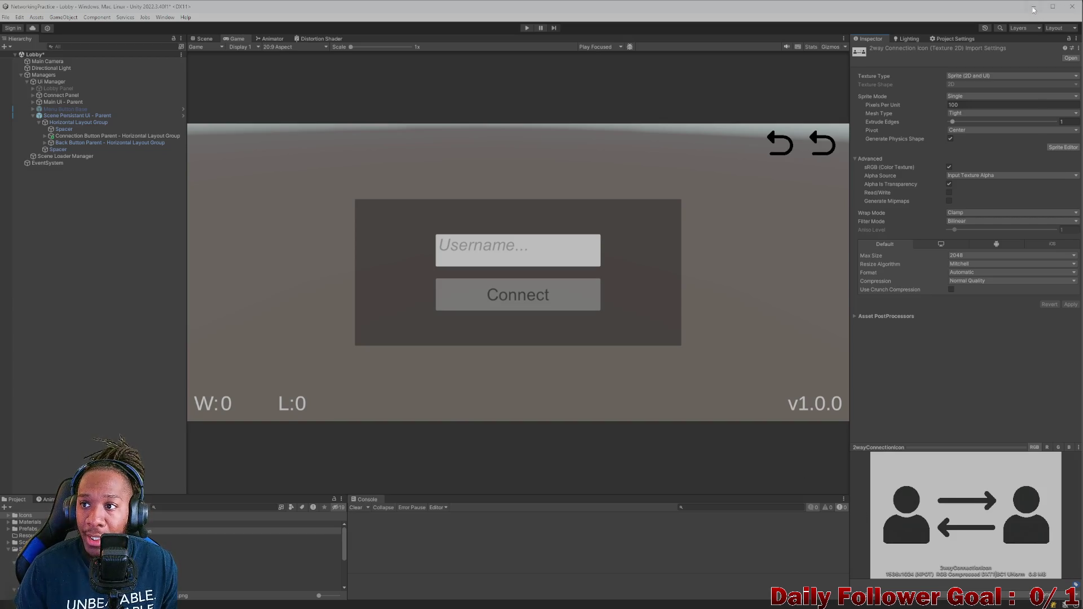
click(1034, 8)
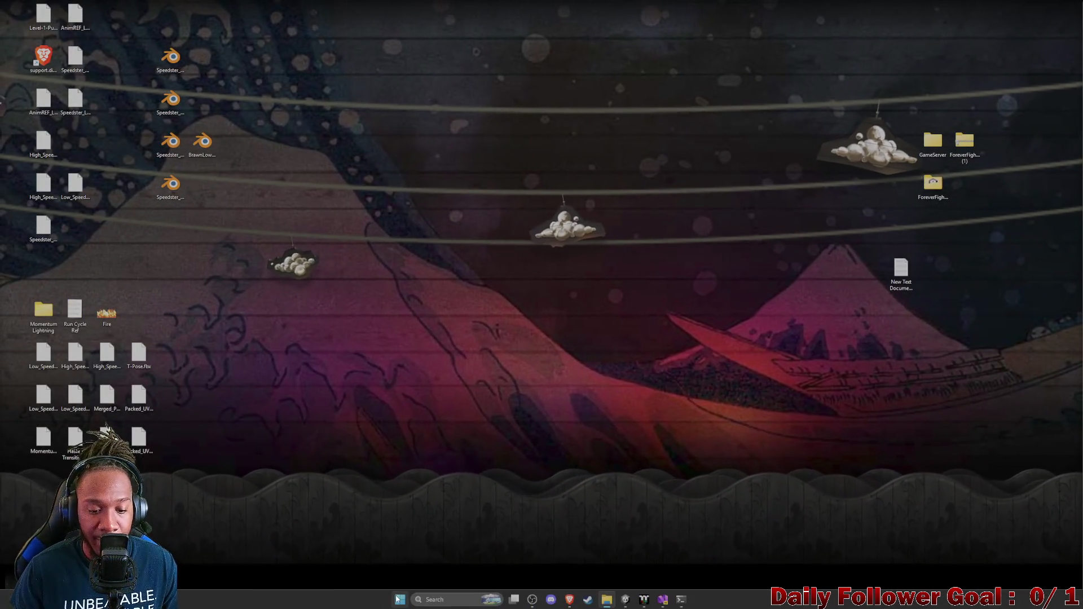
Launch GIMP 2.10.38 by searching 'gimp' in the Start menu and dismiss the About dialog
click(399, 599)
text(gimp)
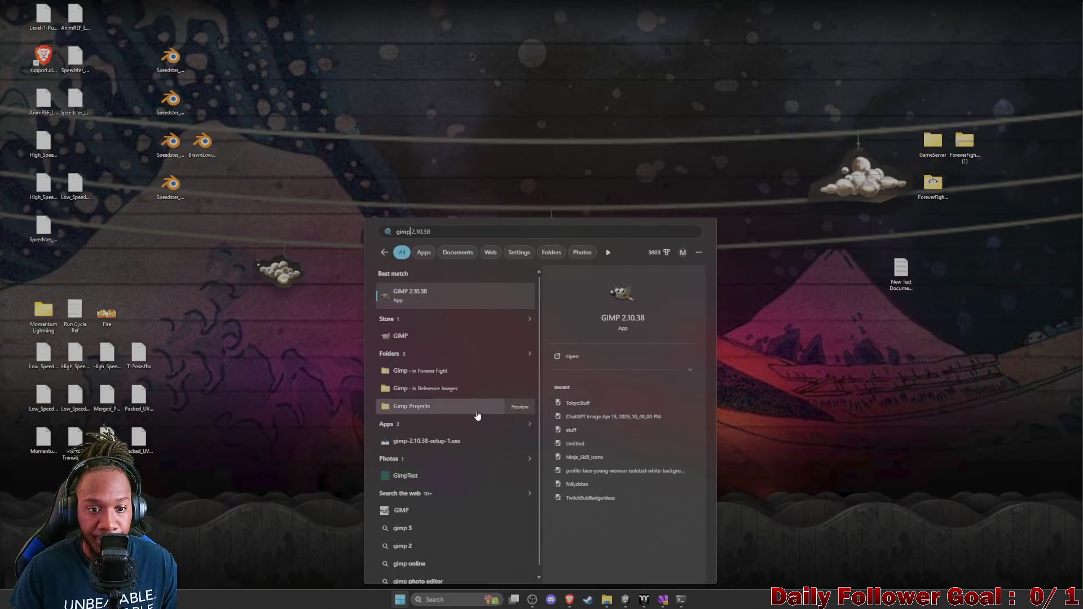
key(Return)
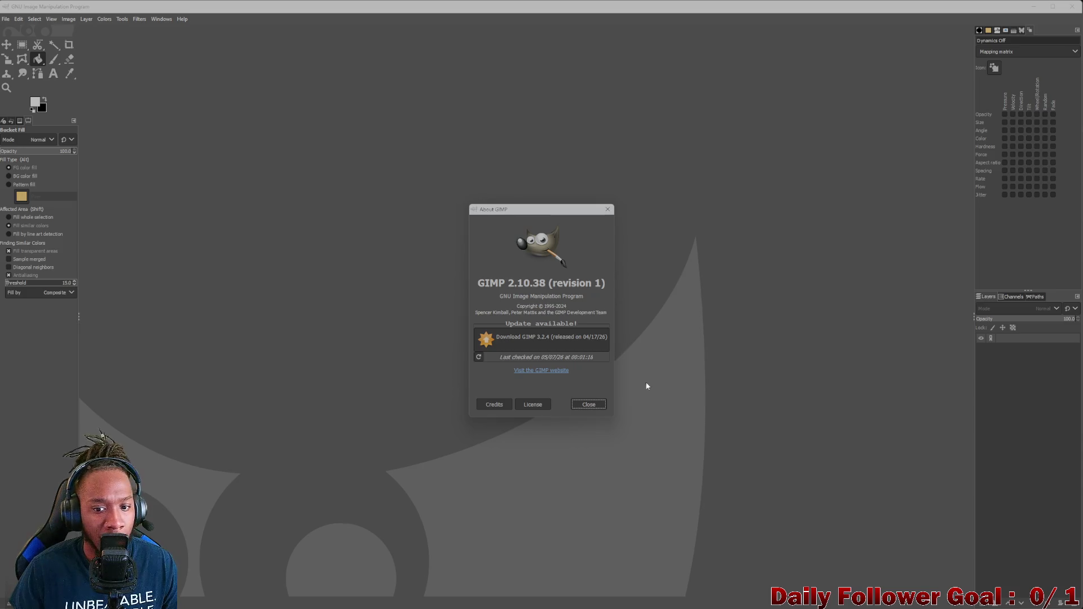
click(589, 404)
Open 2wayConnectionIcon.png in GIMP, closing the Photos viewer covering it
click(6, 19)
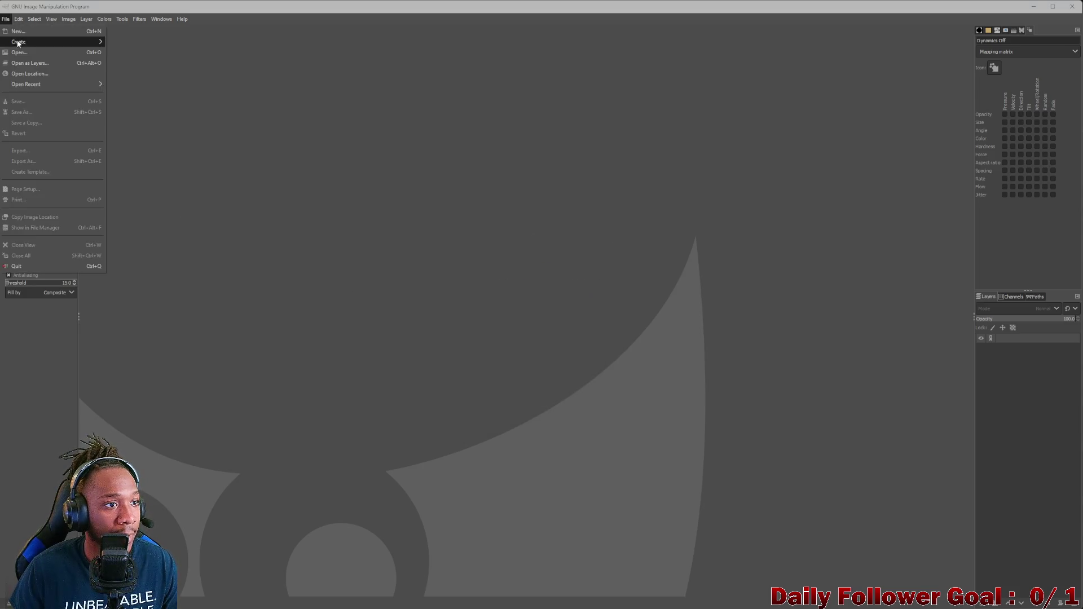
click(34, 41)
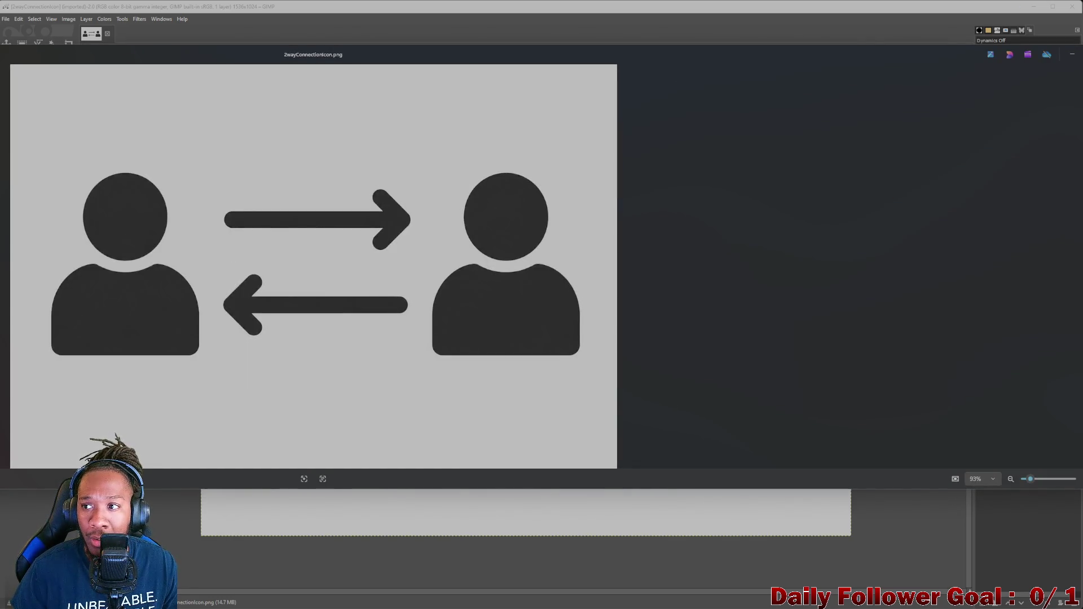
key(alt+F4)
click(26, 21)
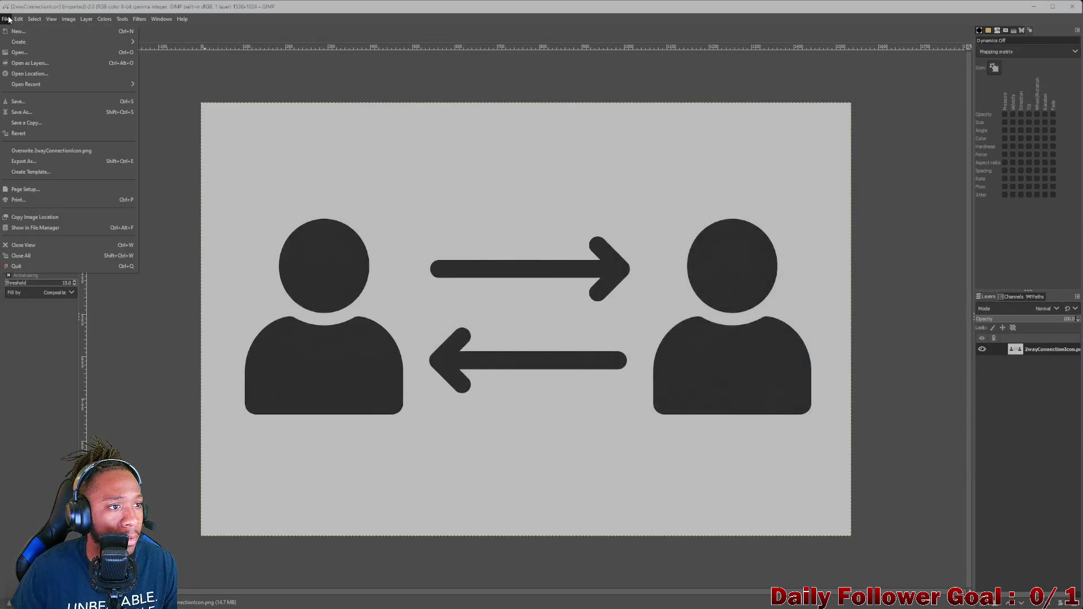
click(27, 53)
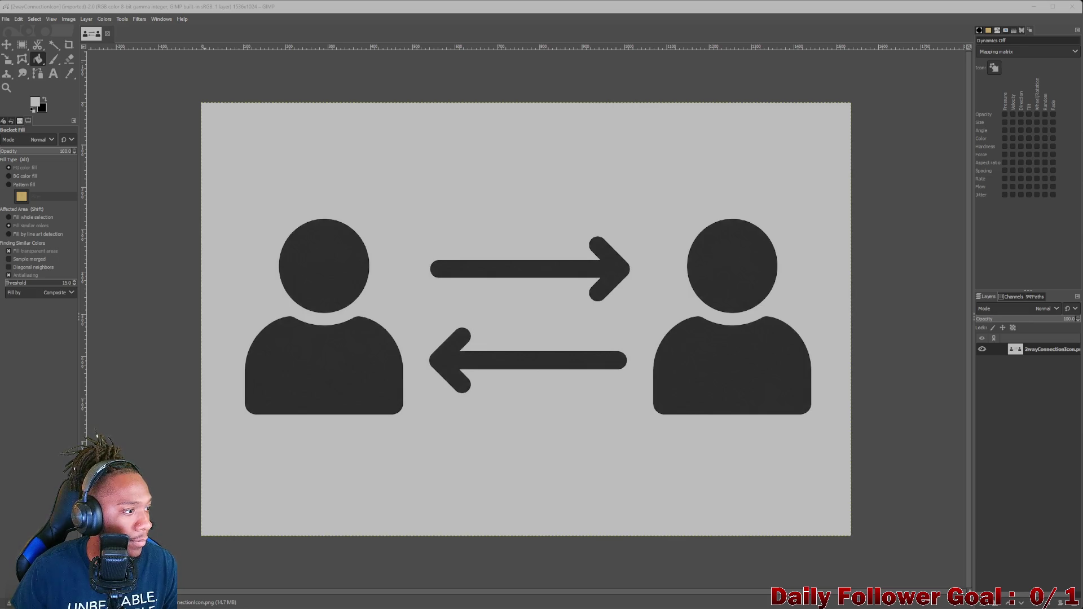
Duplicate the icon image, close the original, and fuzzy-select the grey background
key(ctrl+d)
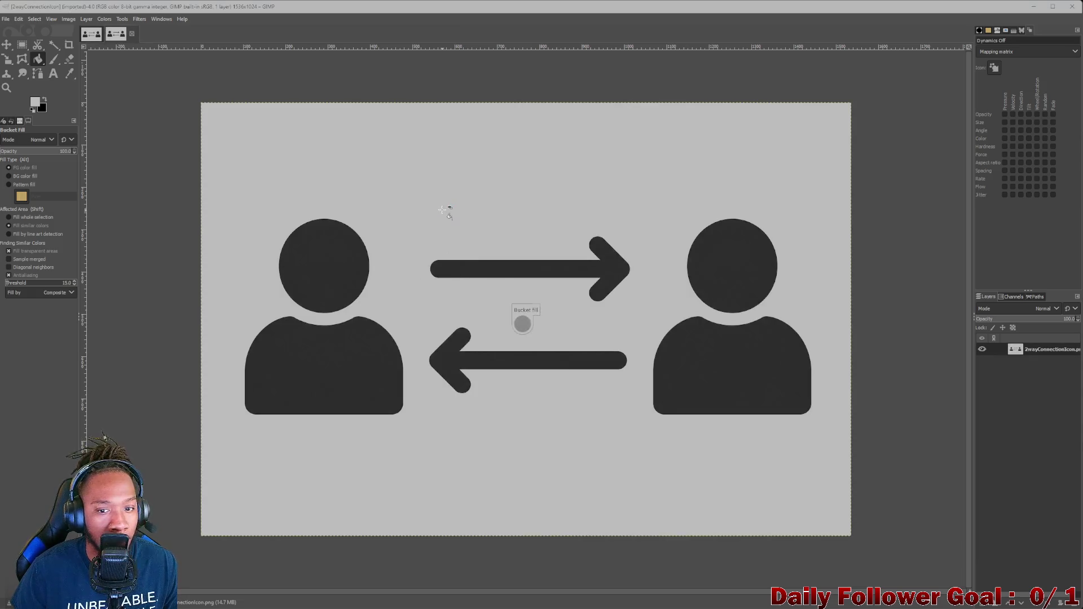
click(101, 37)
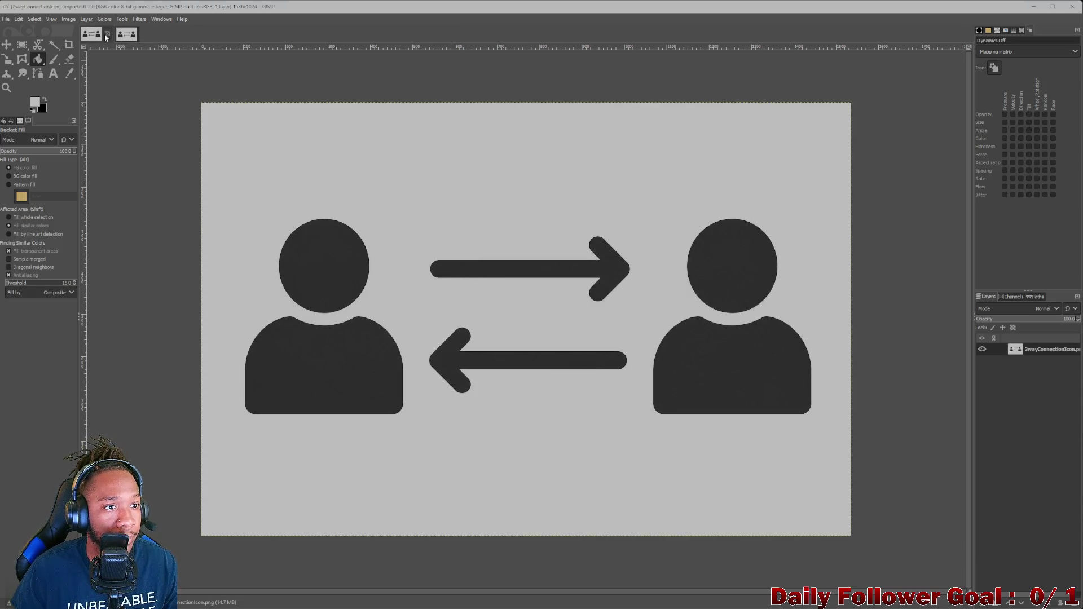
click(108, 35)
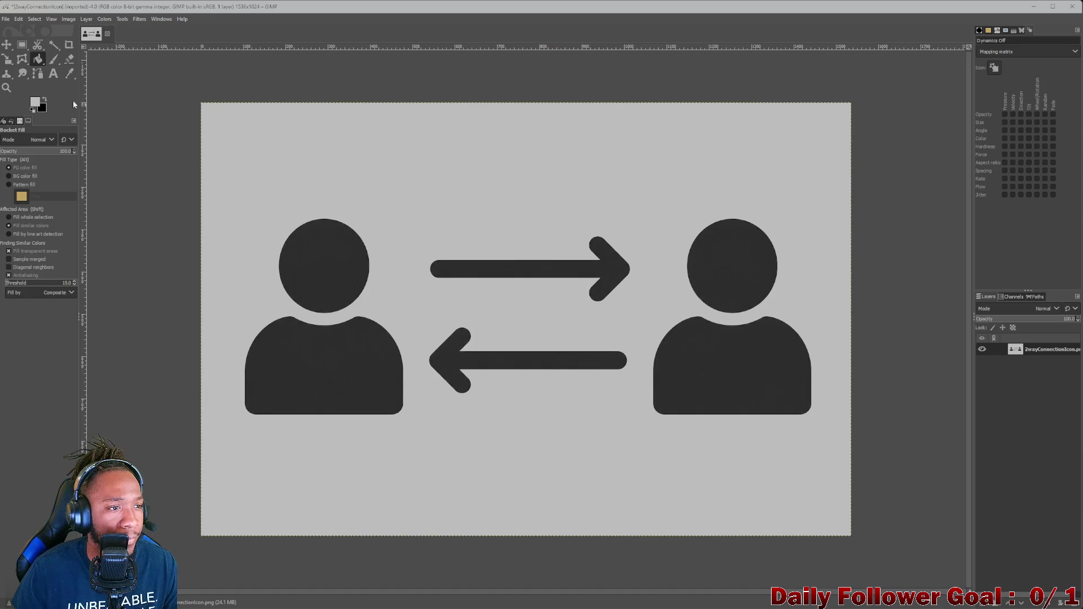
click(57, 49)
click(333, 189)
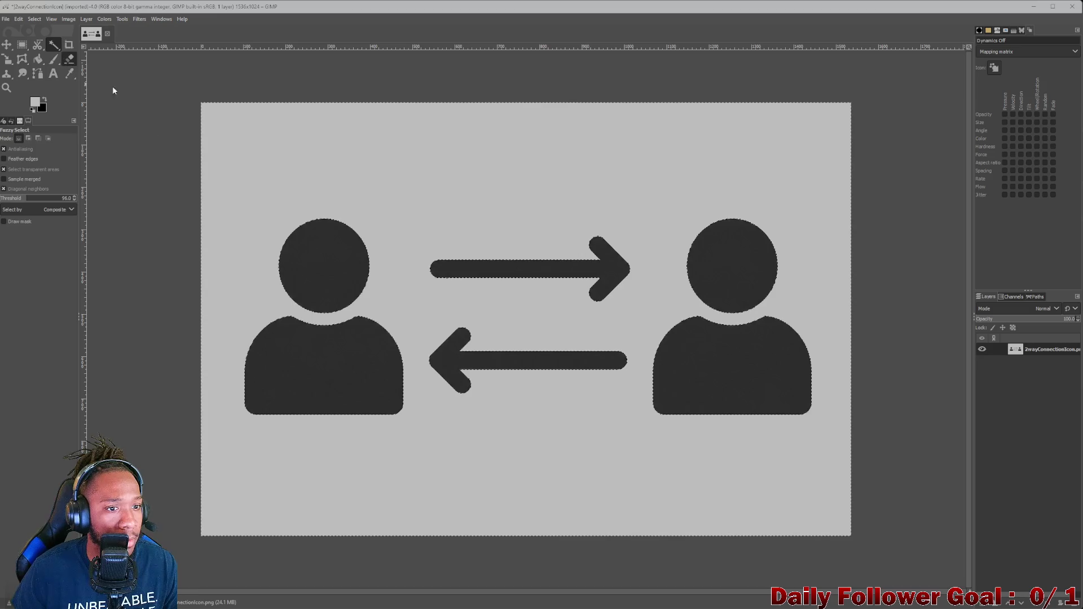
Add an alpha channel and erase the grey background with a size-1225 eraser
click(69, 59)
drag(203, 133, 266, 110)
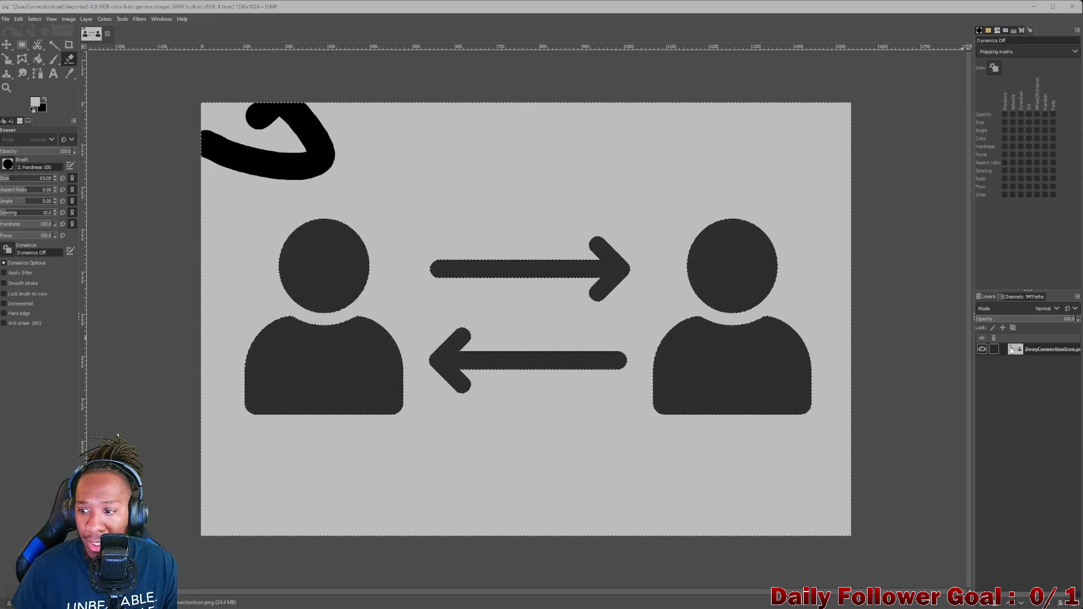
right_click(1028, 345)
click(1055, 292)
mouse_move(415, 116)
mouse_down()
mouse_move(206, 135)
mouse_move(287, 124)
mouse_move(242, 195)
mouse_move(291, 270)
mouse_move(305, 175)
mouse_move(383, 266)
mouse_up()
drag(27, 179, 34, 178)
mouse_move(308, 97)
mouse_down()
mouse_move(755, 145)
mouse_move(733, 395)
mouse_move(779, 429)
mouse_up()
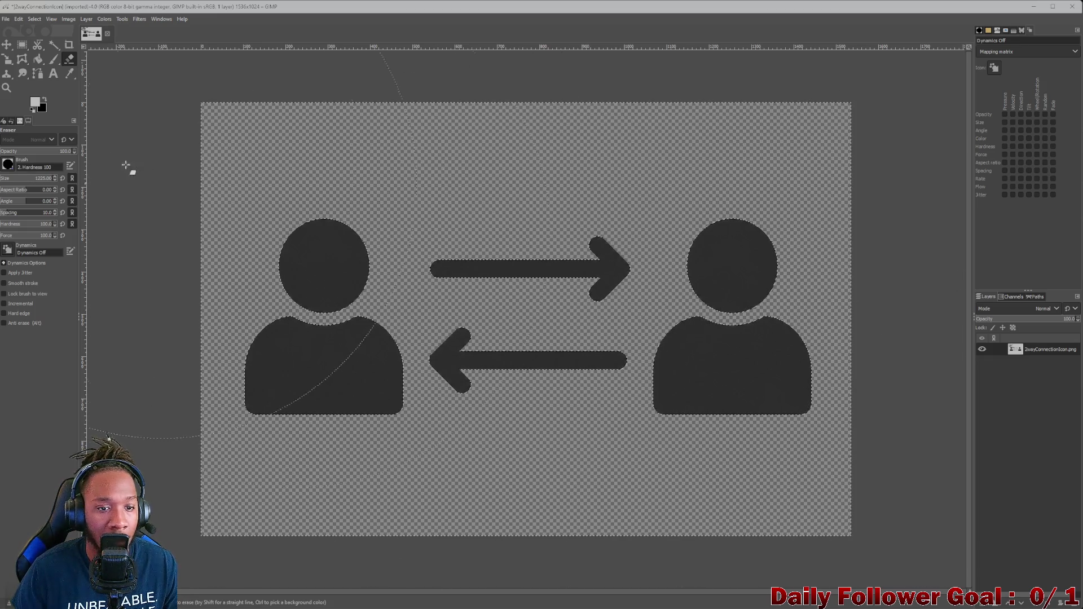
click(5, 19)
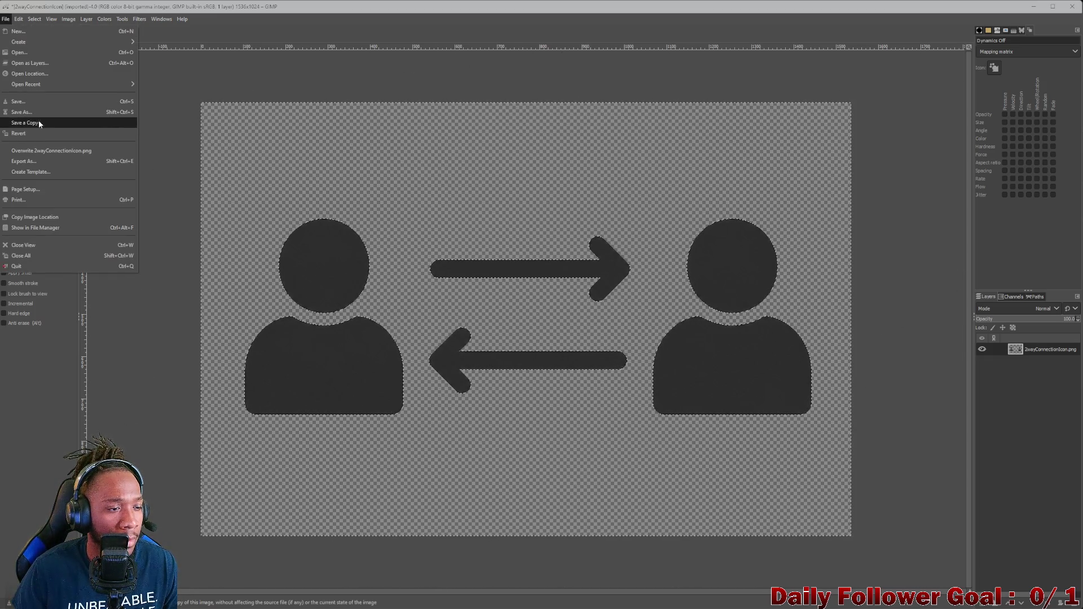
Export the transparent icon over Assets/Icons/2wayConnectionIcon.png and minimize GIMP
click(168, 154)
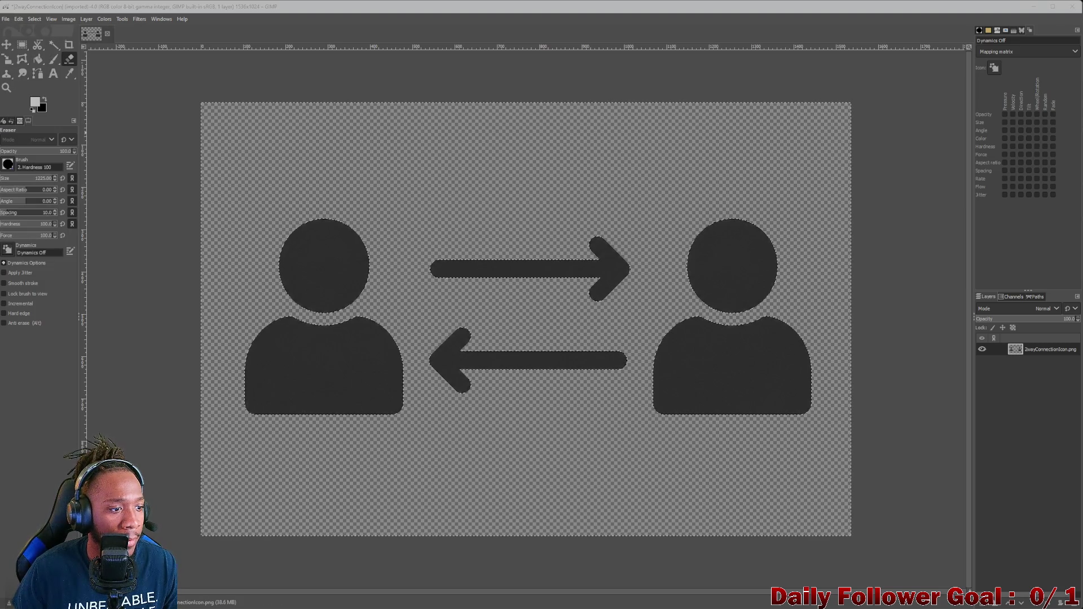
click(5, 18)
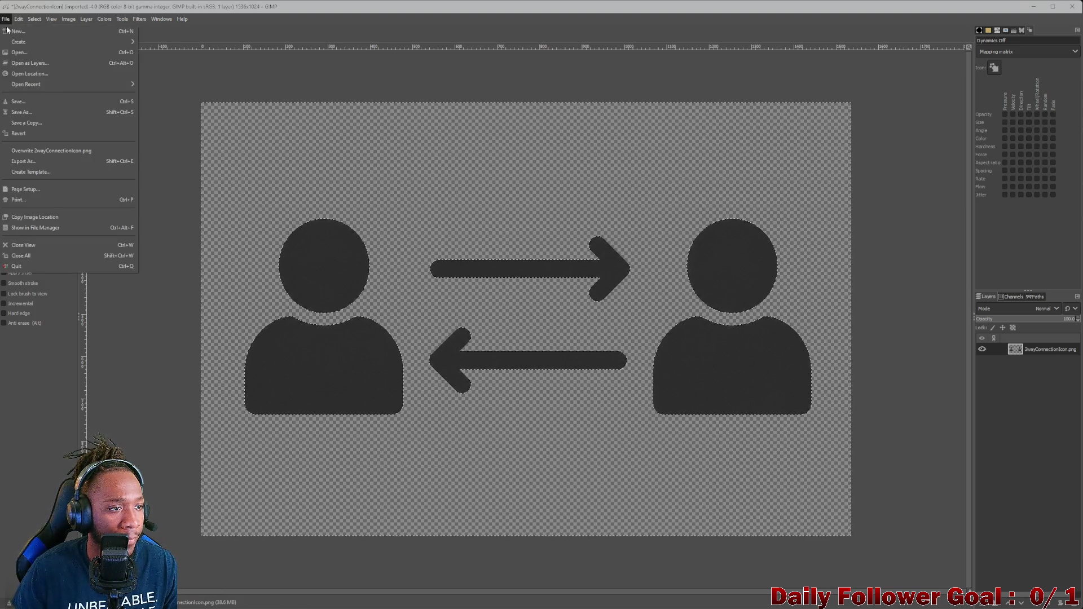
click(36, 166)
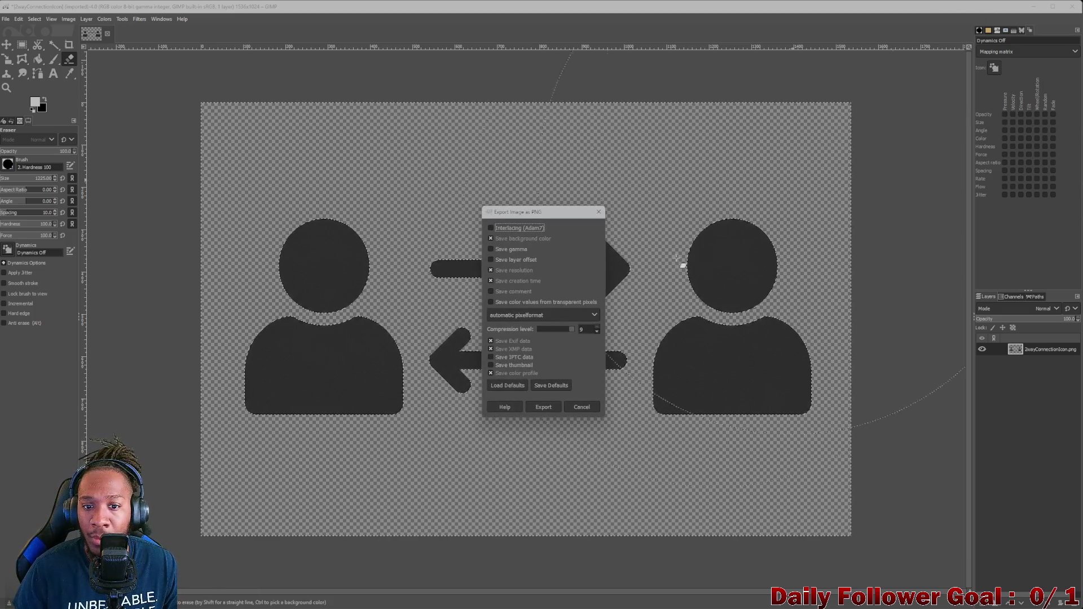
click(533, 412)
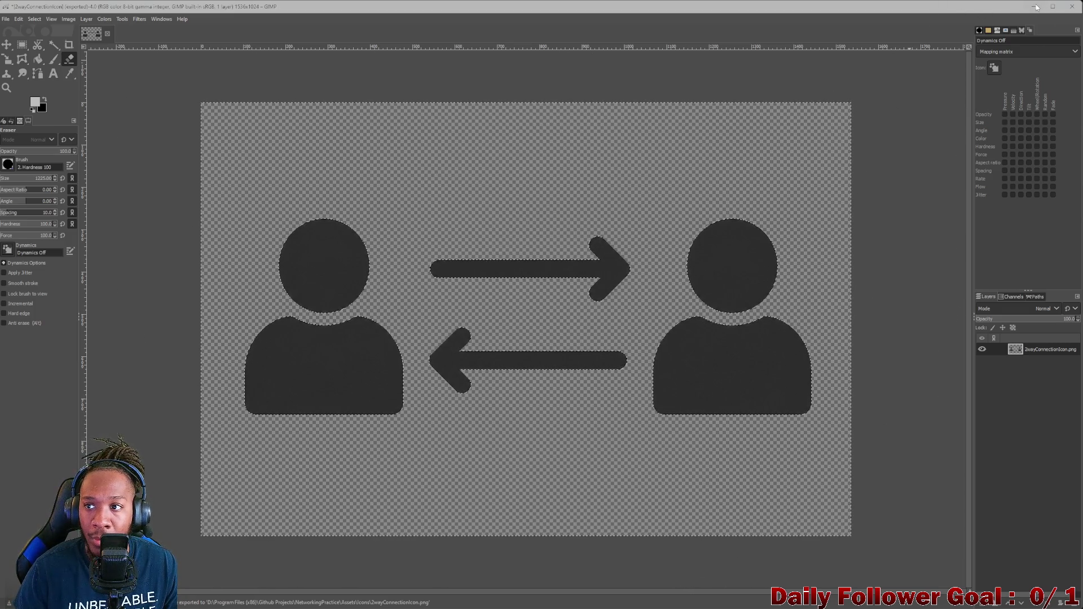
click(1035, 7)
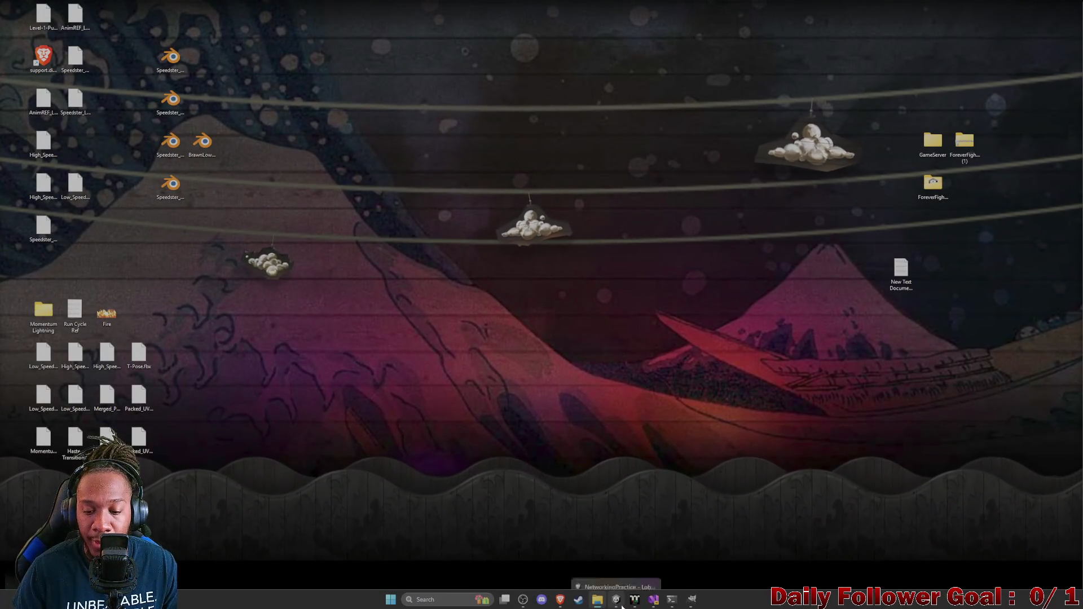
Check the icon's transparent background in Unity's Inspector, then return to GIMP
click(621, 602)
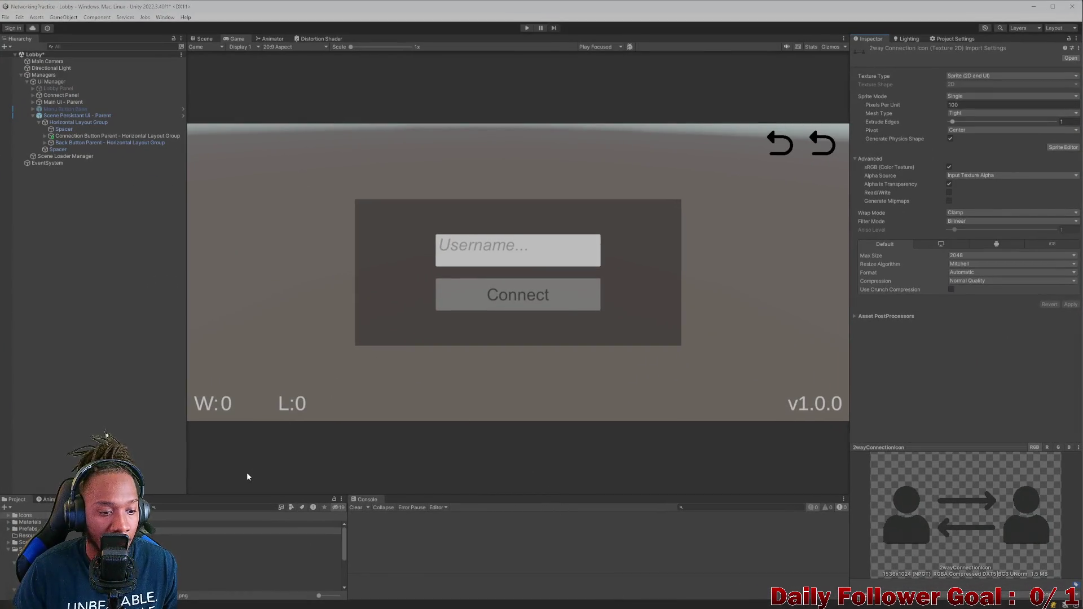
click(74, 136)
click(1033, 7)
click(692, 600)
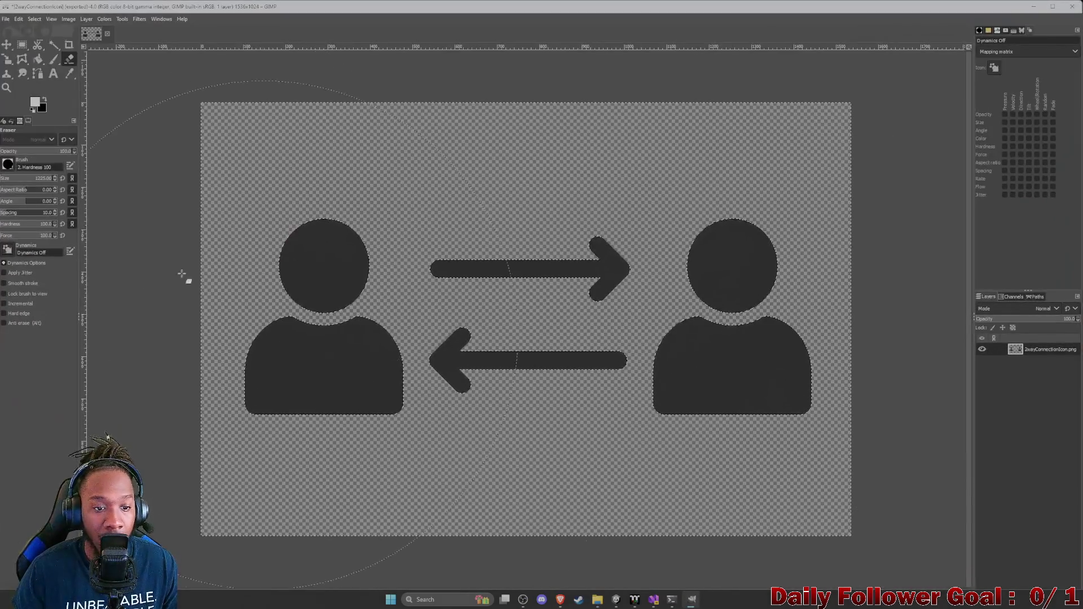
Bucket-fill both figures and both arrows light grey over an inverted selection, then clear the selection
click(41, 59)
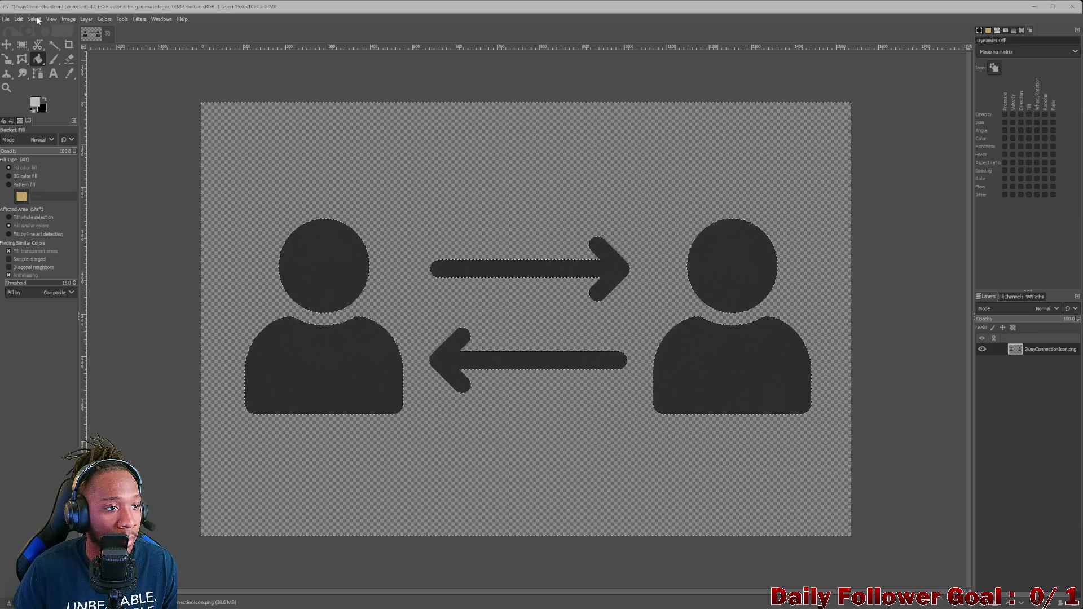
click(35, 21)
click(50, 52)
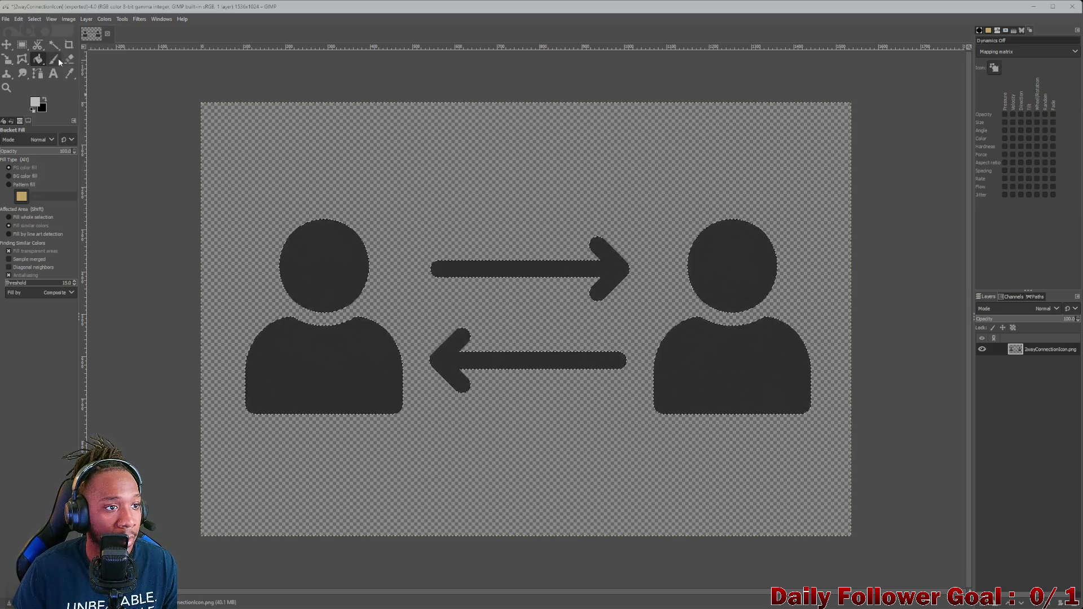
click(324, 265)
click(372, 375)
click(471, 364)
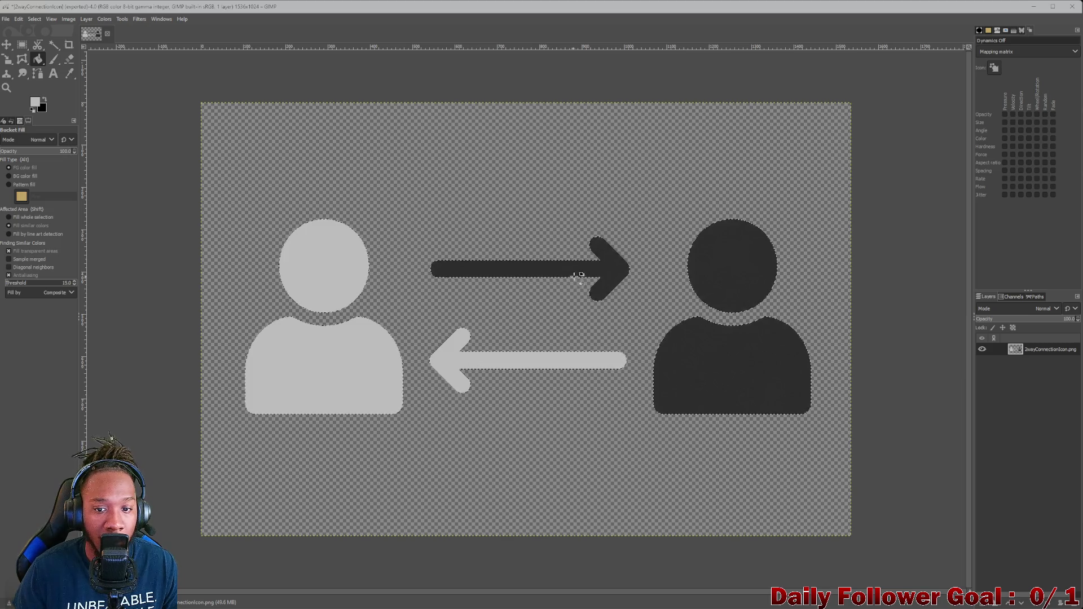
click(581, 273)
click(733, 261)
click(662, 350)
click(35, 19)
click(59, 43)
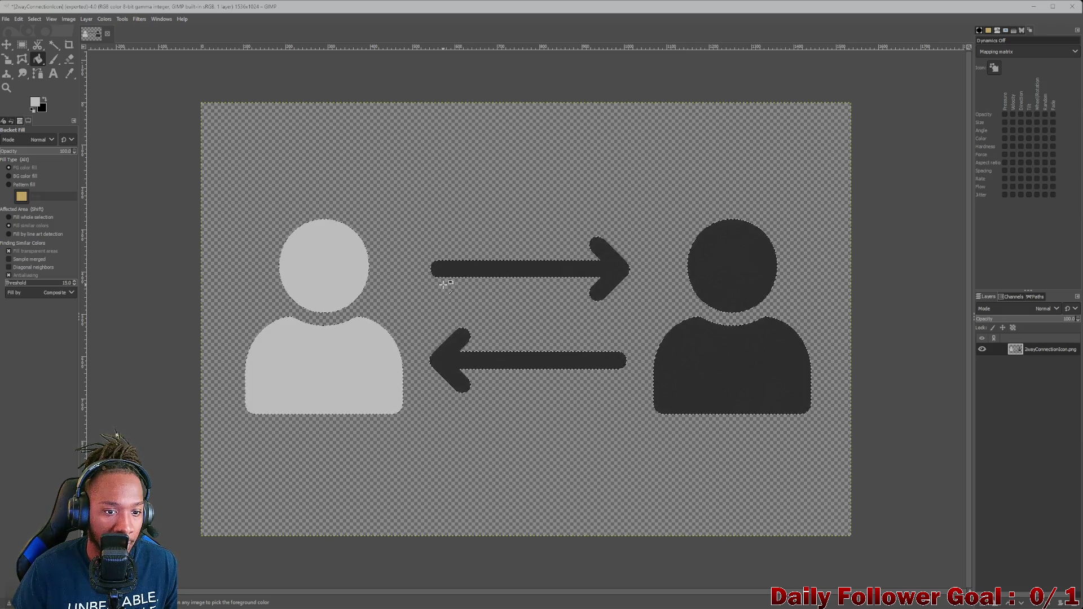
Refill the two figures and two arrows light grey with no selection, then undo those fills
click(35, 21)
key(Escape)
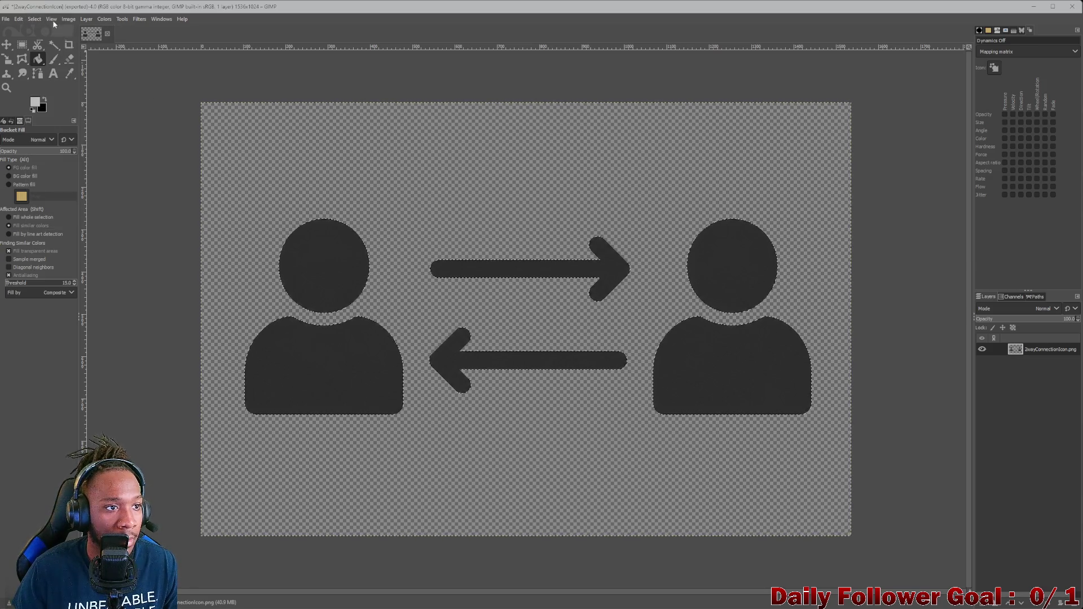
click(34, 19)
click(66, 43)
click(290, 262)
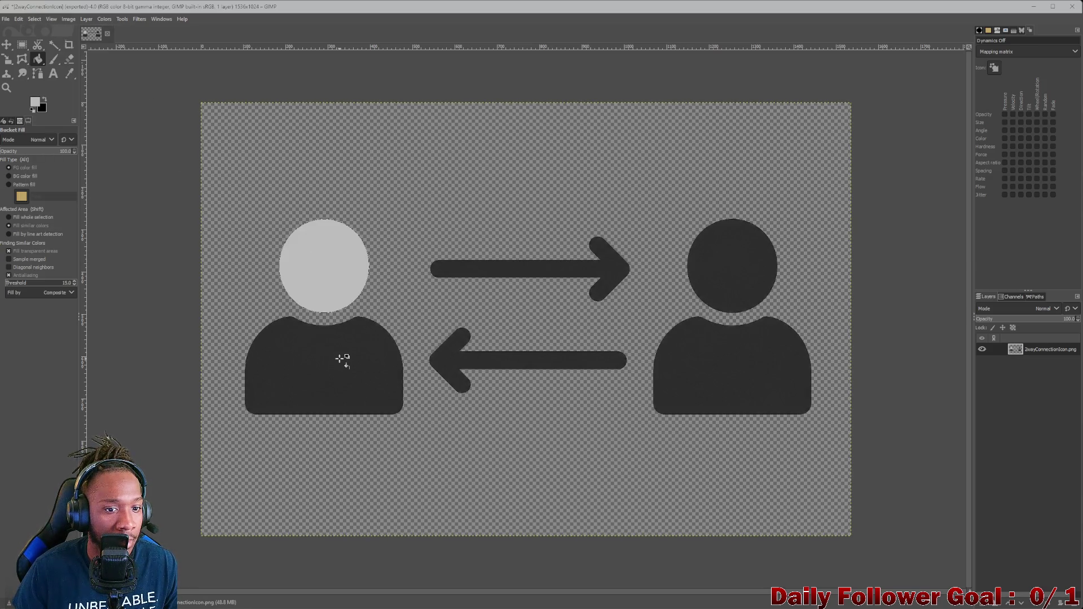
click(343, 360)
click(459, 356)
click(531, 270)
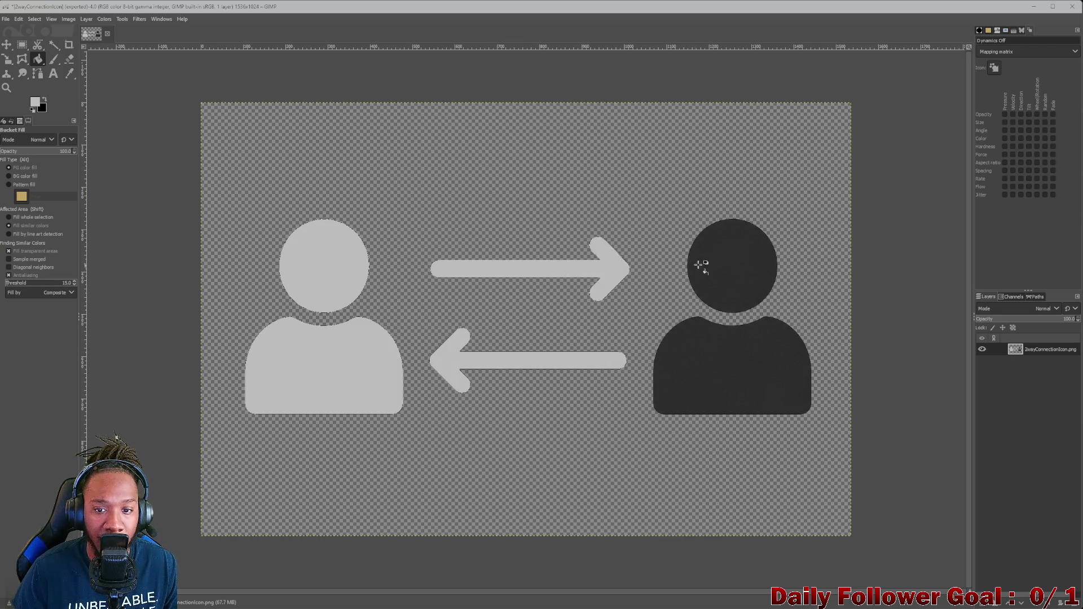
click(688, 267)
click(744, 379)
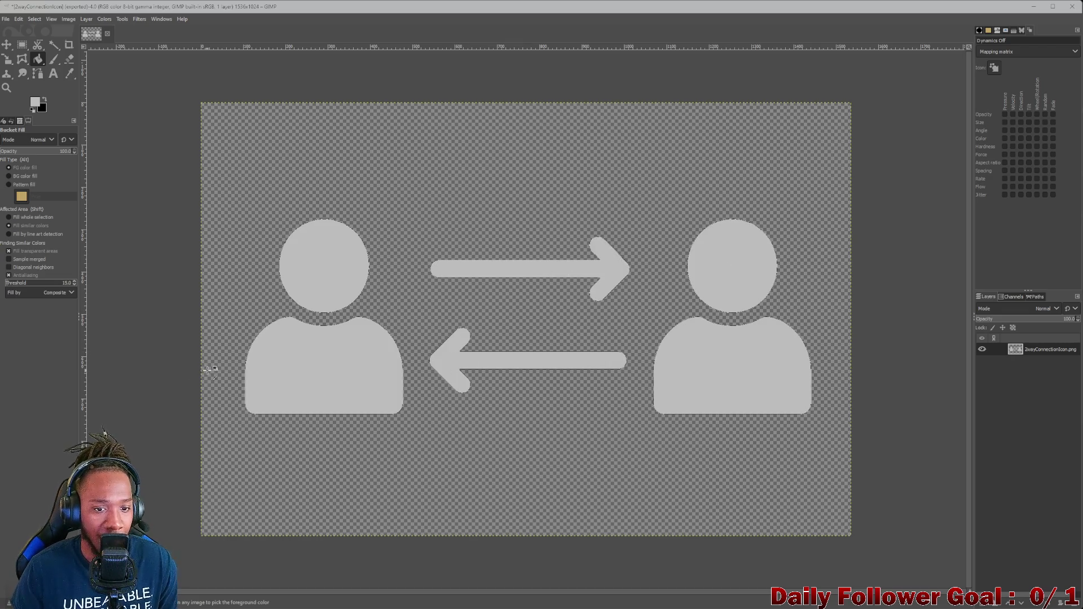
key(ctrl+z)
key(ctrl+z)
key(ctrl+z)
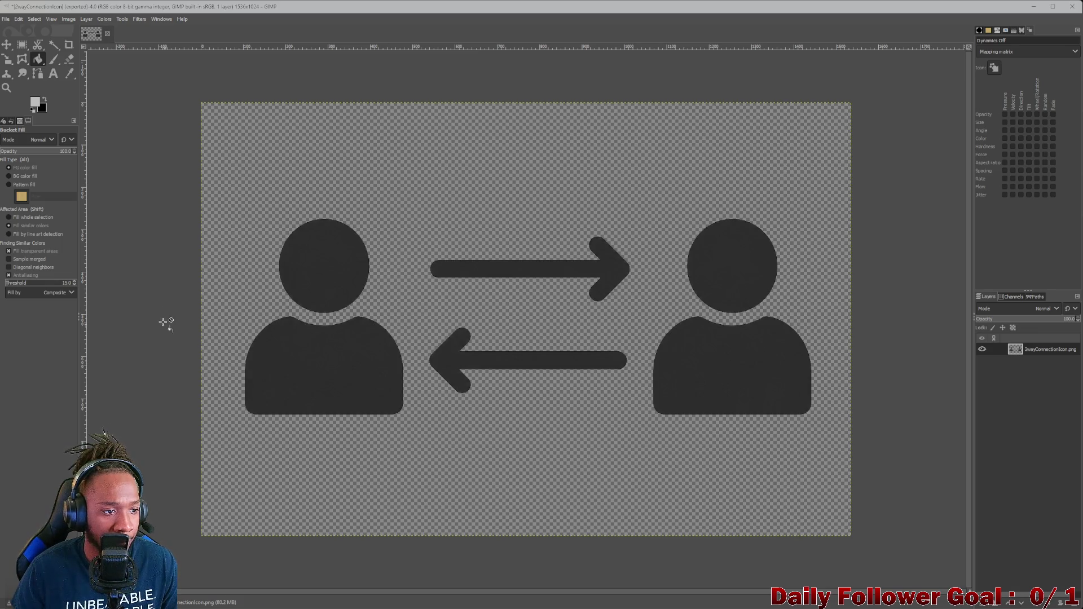
Raise the fill threshold to 255 and fill both figures and arrows light grey
drag(43, 283, 71, 284)
click(325, 256)
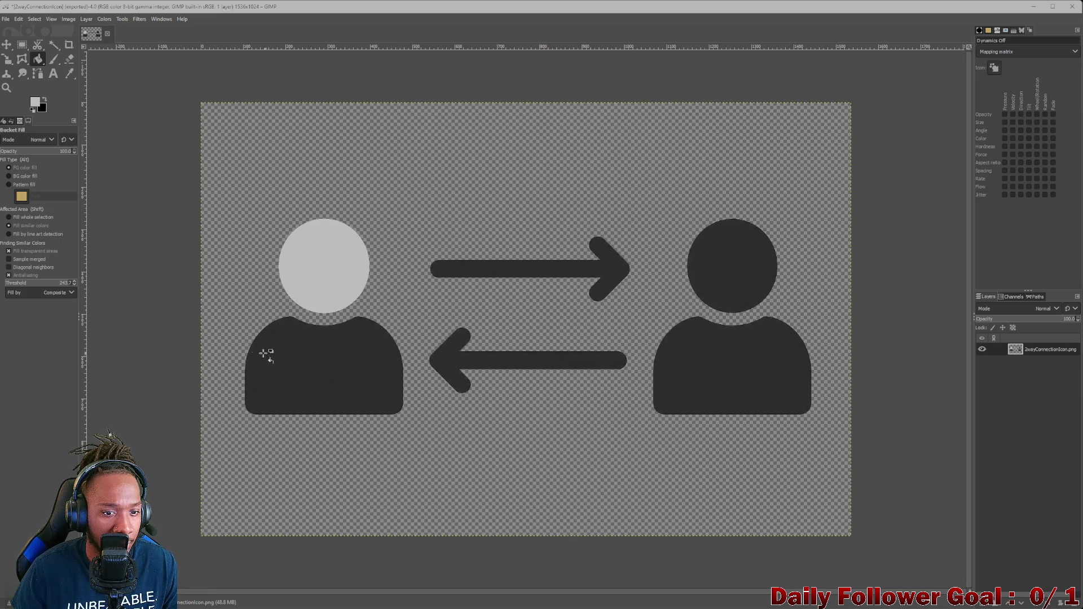
drag(63, 283, 145, 292)
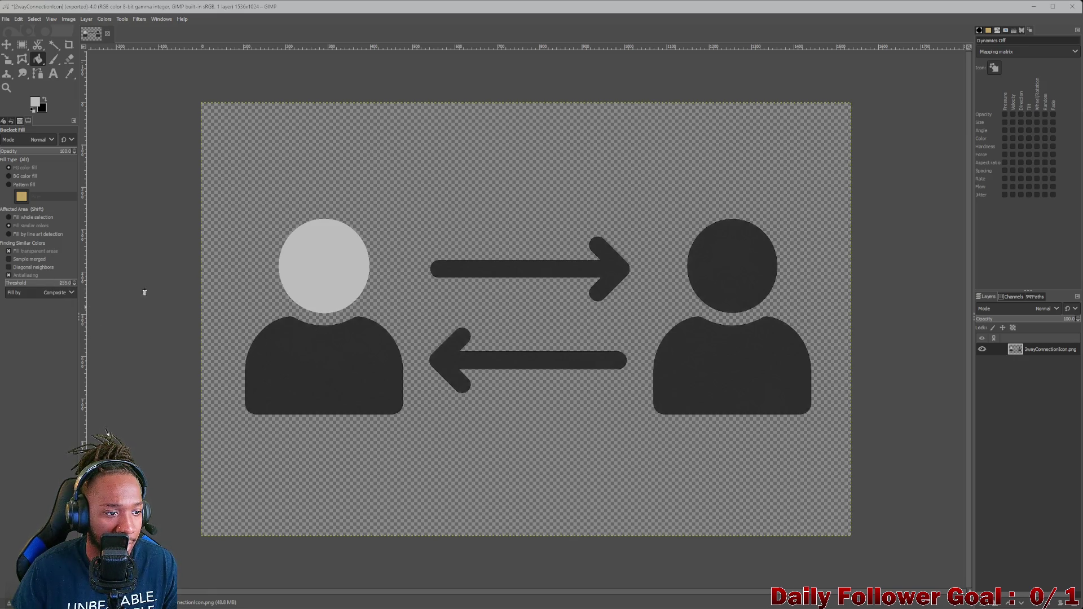
click(339, 360)
click(485, 279)
click(530, 363)
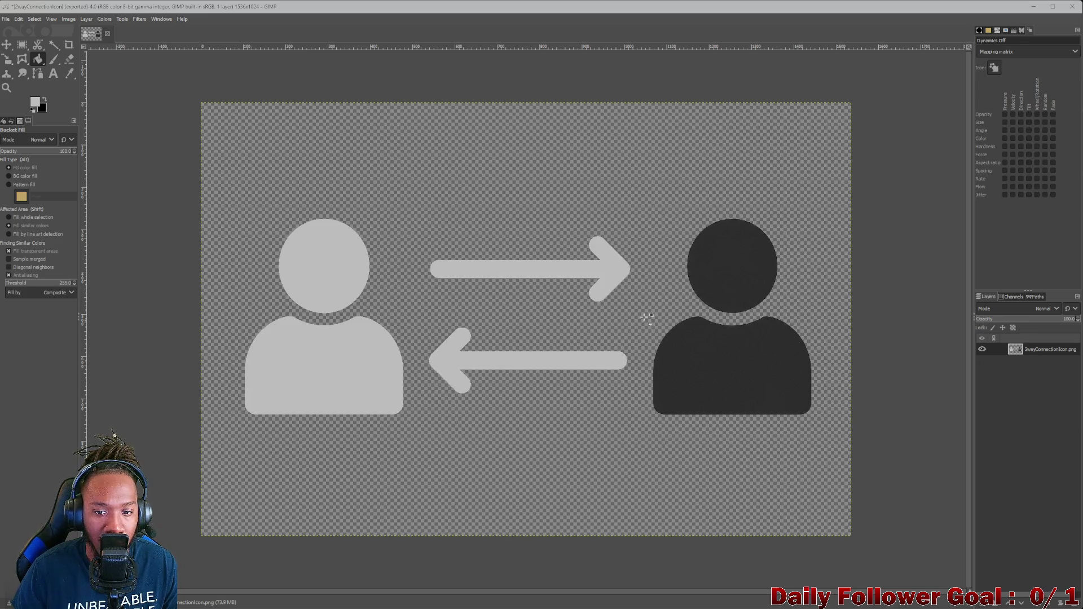
click(708, 273)
click(741, 344)
click(14, 285)
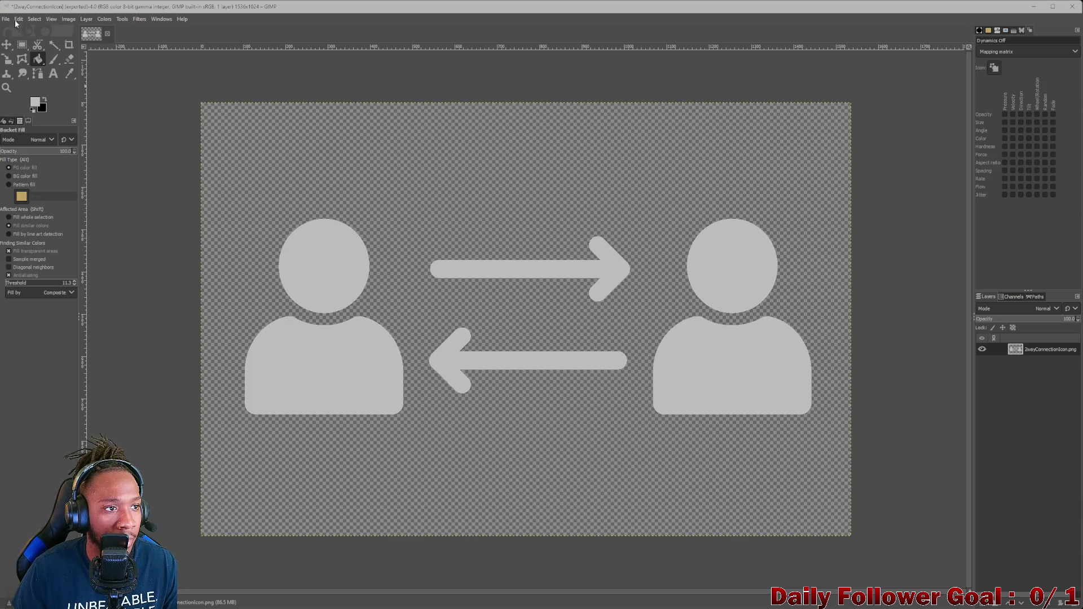
click(6, 19)
click(46, 171)
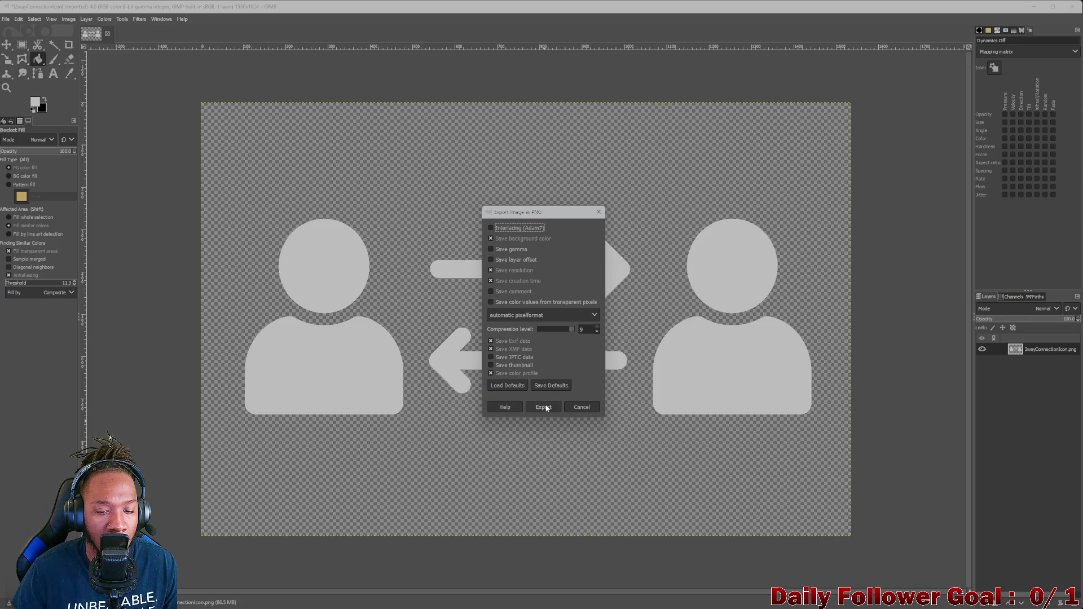
Finish the PNG export, then fill both arrows with a dark grey foreground colour
click(582, 407)
click(35, 101)
drag(15, 217, 14, 229)
click(108, 279)
click(570, 275)
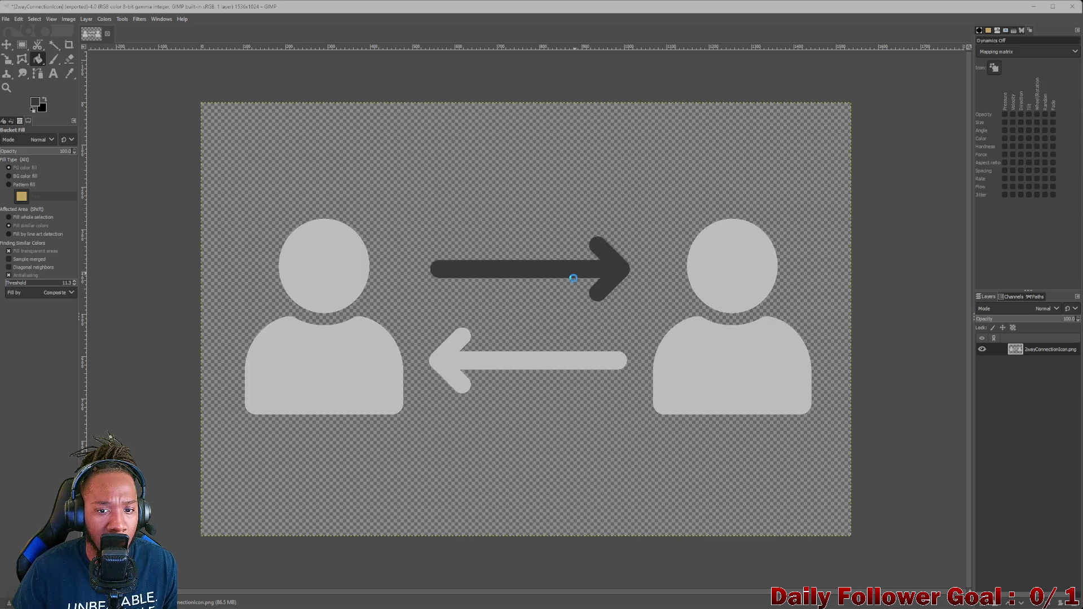
click(546, 360)
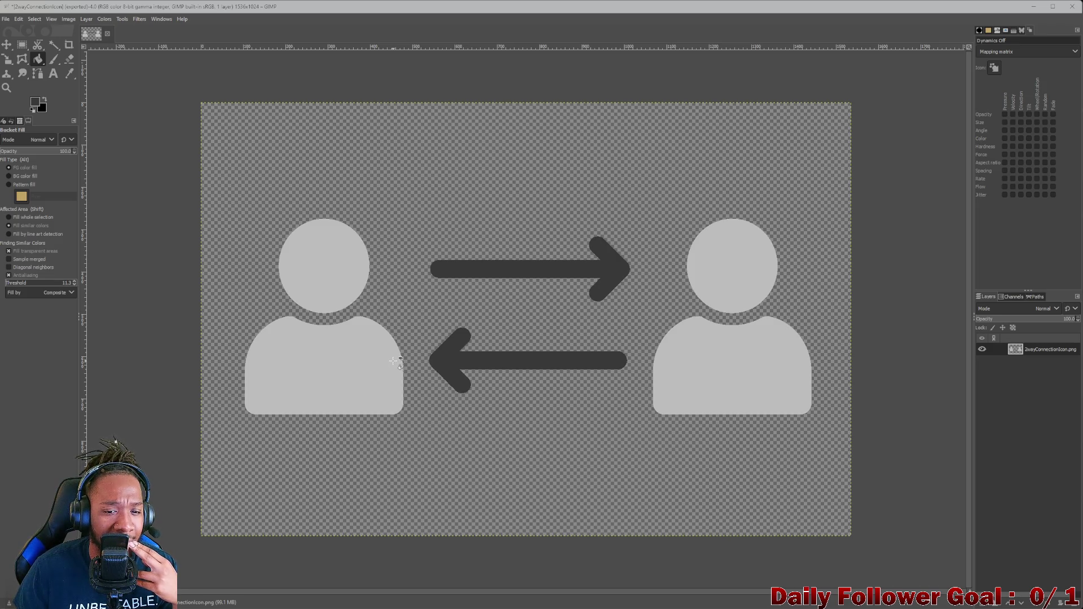
Set the foreground to black and fill both person figures' heads and bodies
click(37, 103)
click(17, 239)
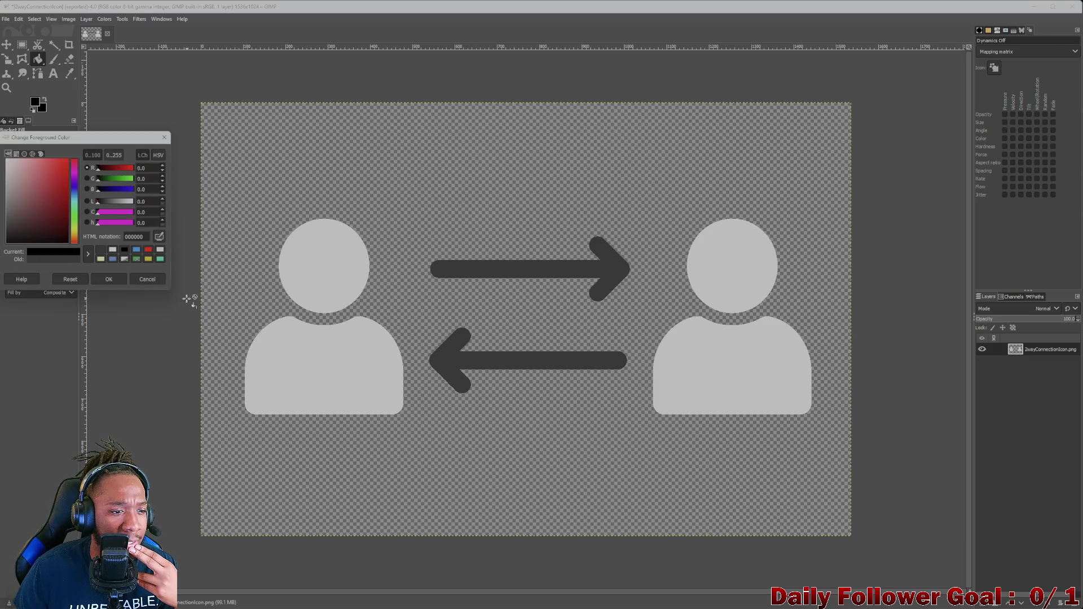
click(109, 282)
click(330, 274)
click(339, 350)
click(753, 299)
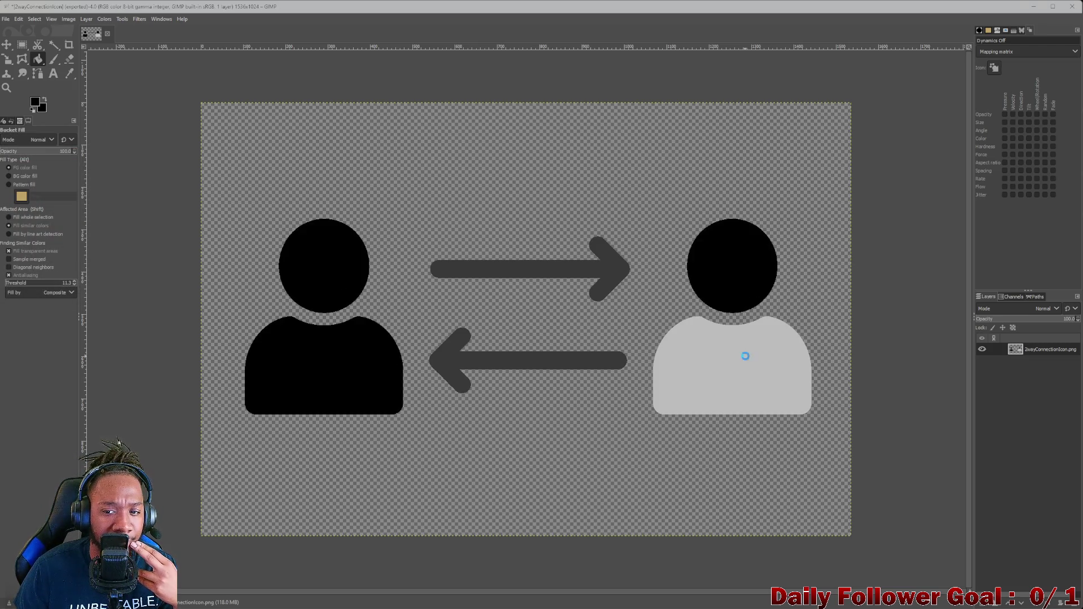
click(745, 356)
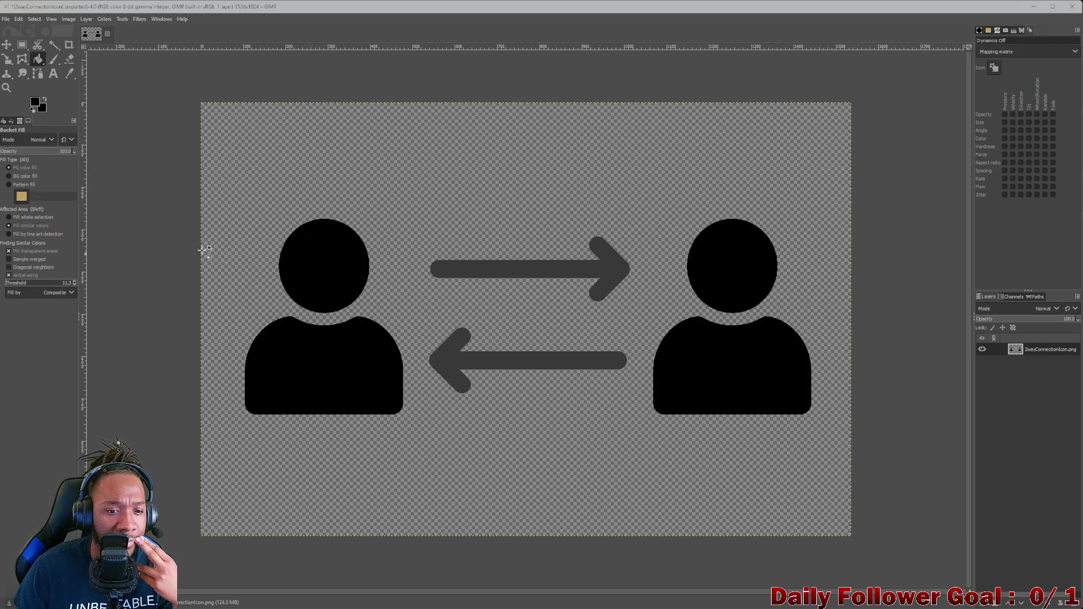
Fill the upper arrow with the lighter grey 919191
click(35, 103)
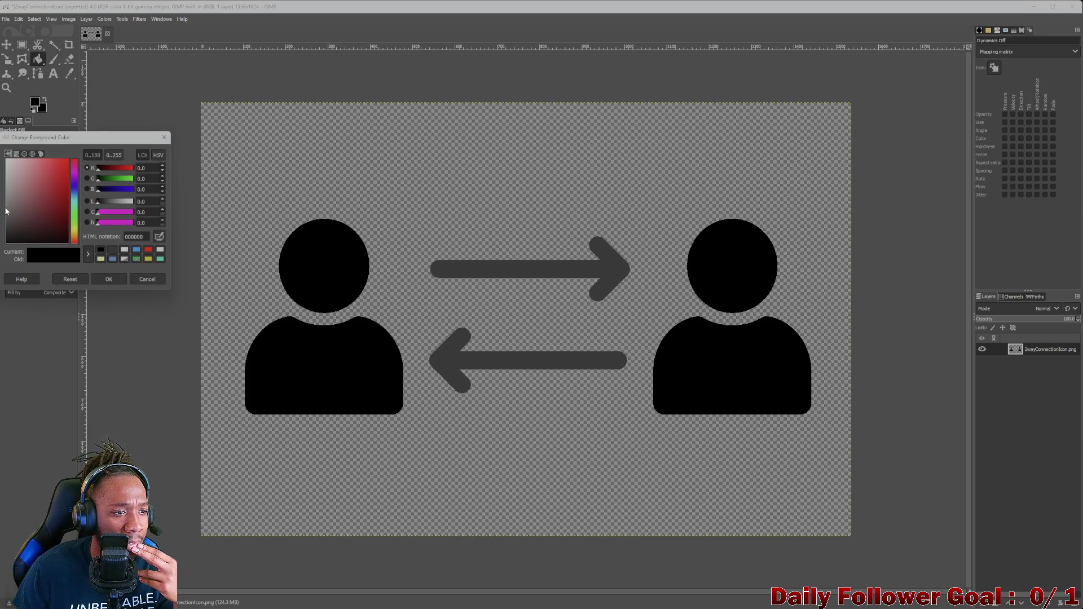
mouse_move(7, 210)
mouse_down()
mouse_move(5, 187)
mouse_move(6, 203)
mouse_up()
click(107, 279)
click(555, 272)
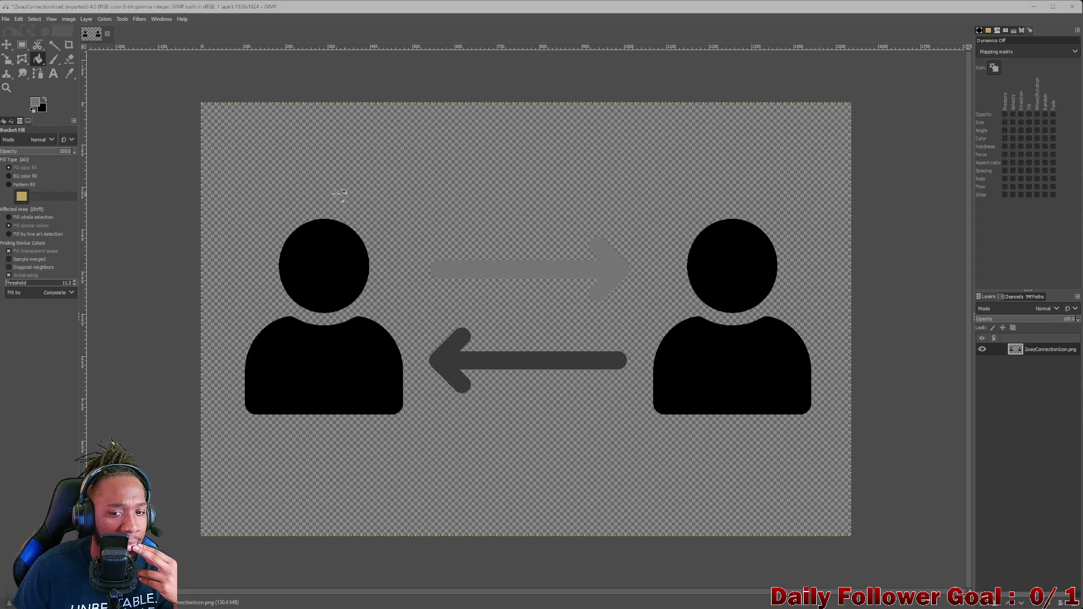
click(6, 18)
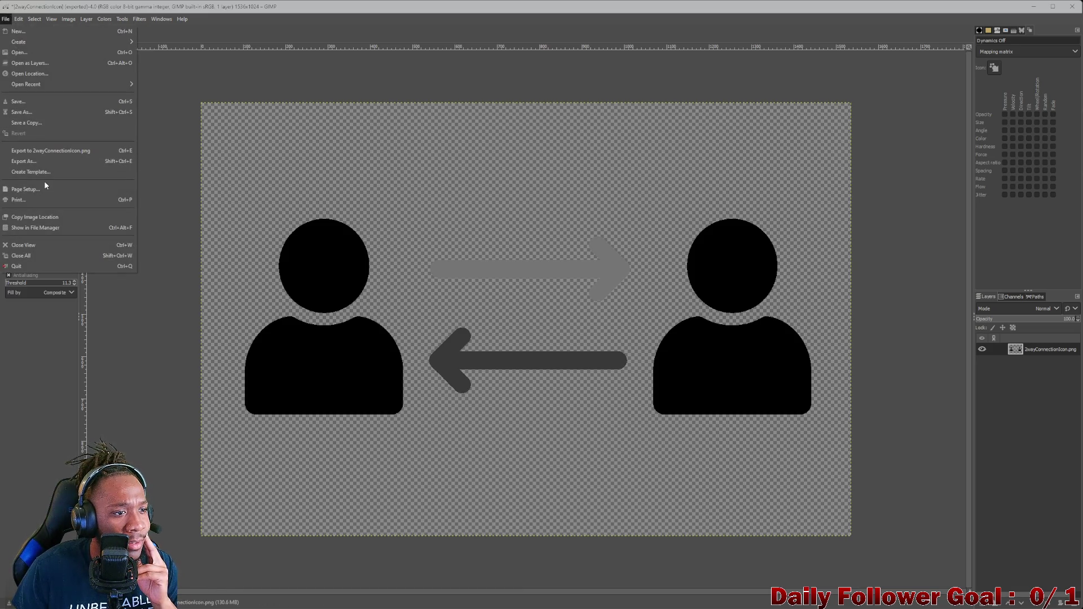
Overwrite 2wayConnectionIcon.png with the recoloured icon from the PNG export dialog
click(35, 161)
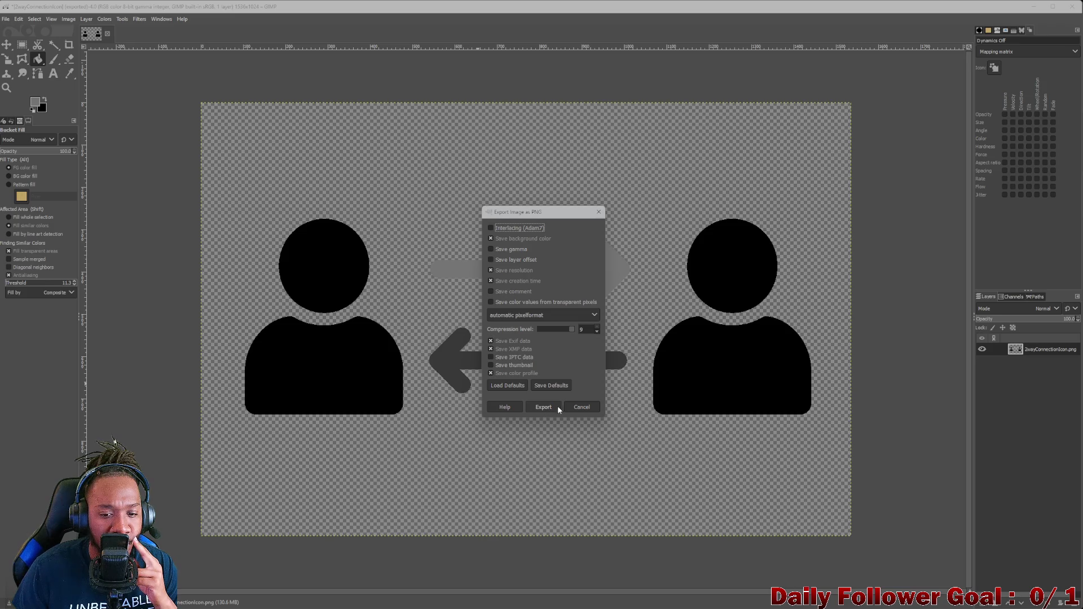
click(581, 409)
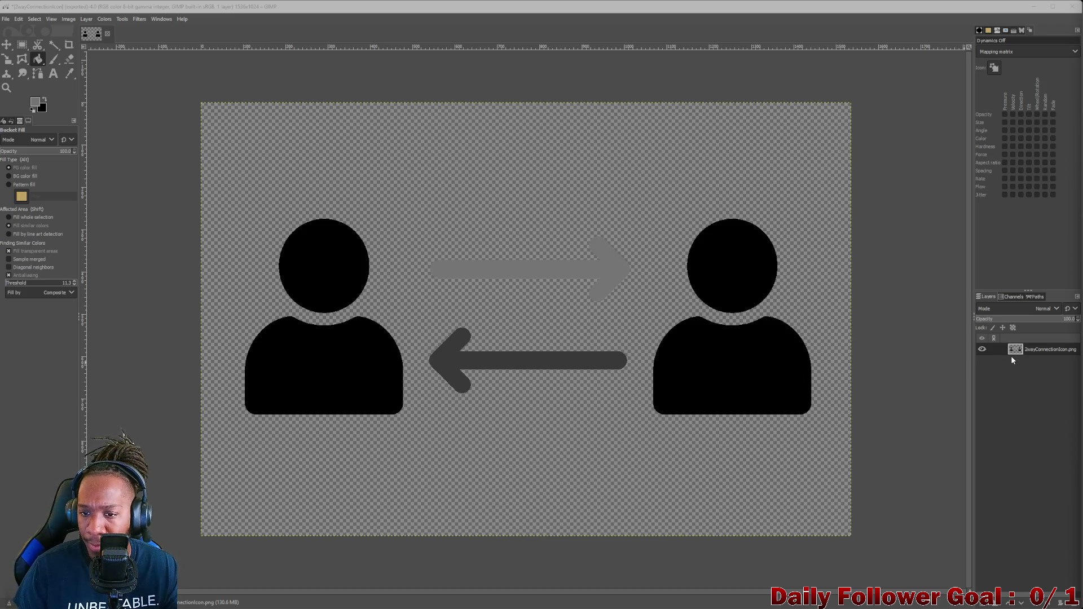
Fuzzy-select the heads and bodies of both black person figures
click(34, 19)
click(285, 194)
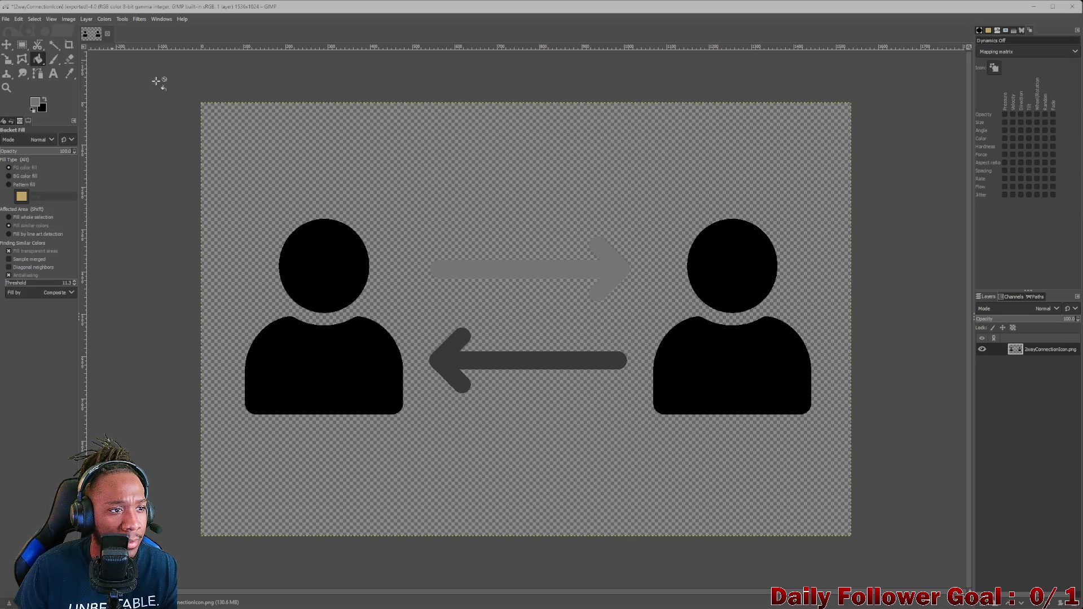
click(52, 44)
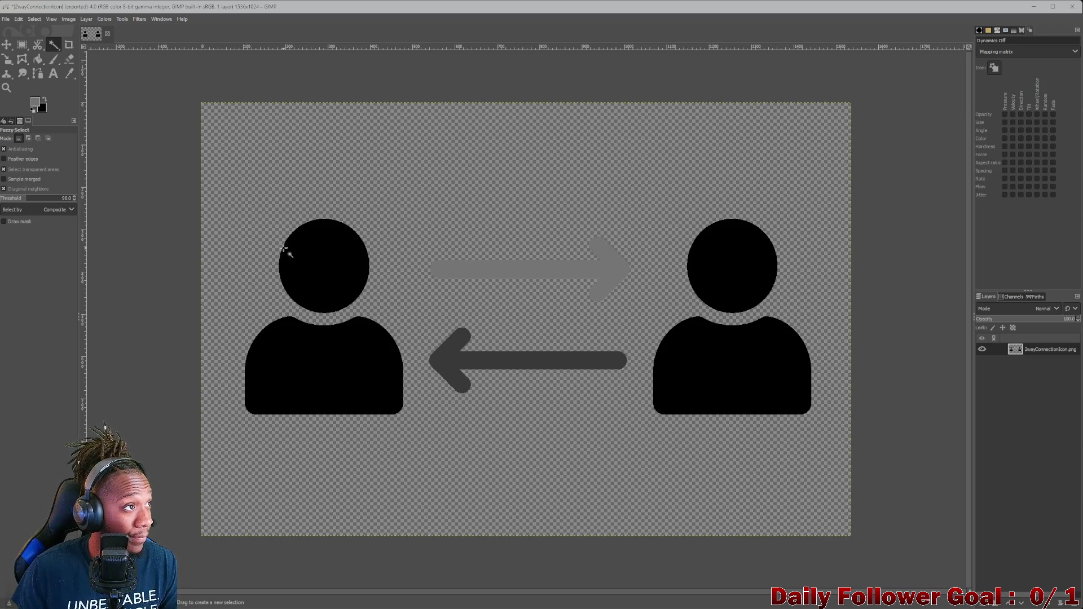
click(315, 253)
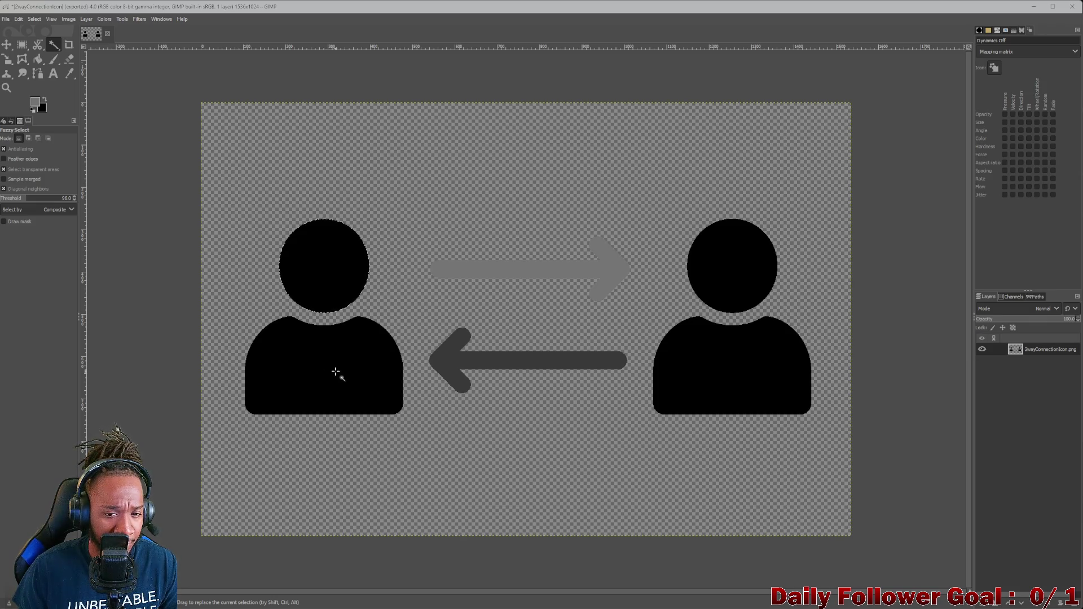
shift+click(335, 371)
shift+click(756, 282)
shift+click(728, 361)
Shrink the figure selection by 17 pixels, then shrink it once more
click(35, 18)
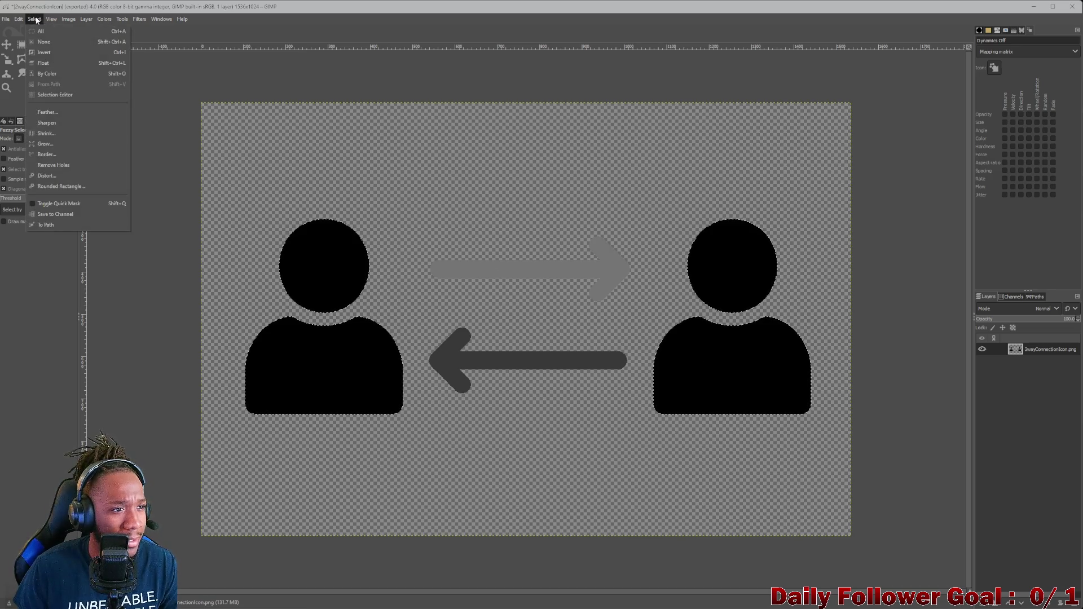
click(53, 138)
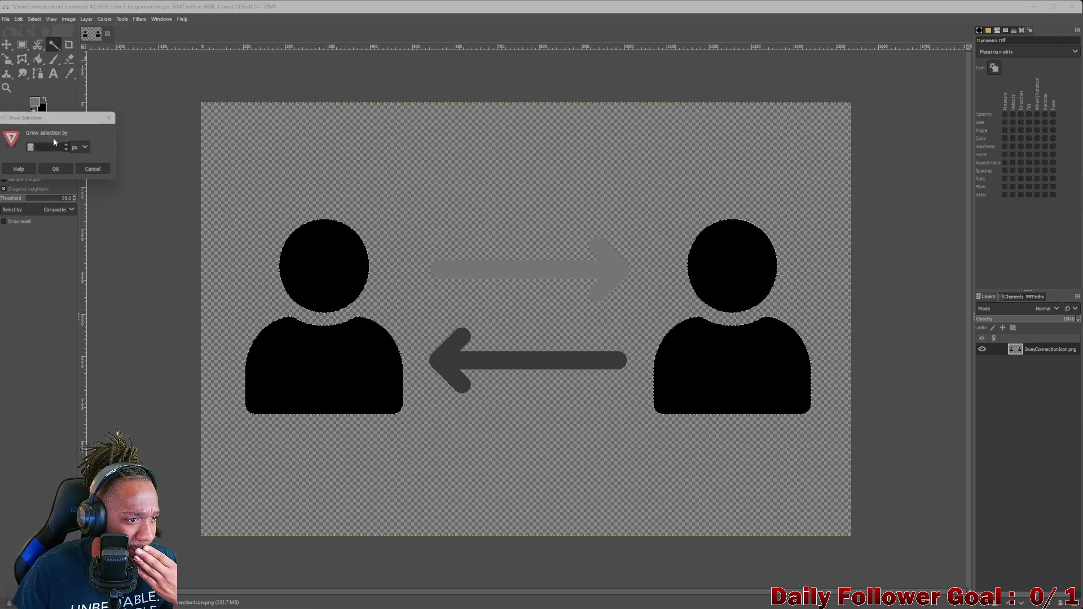
click(90, 169)
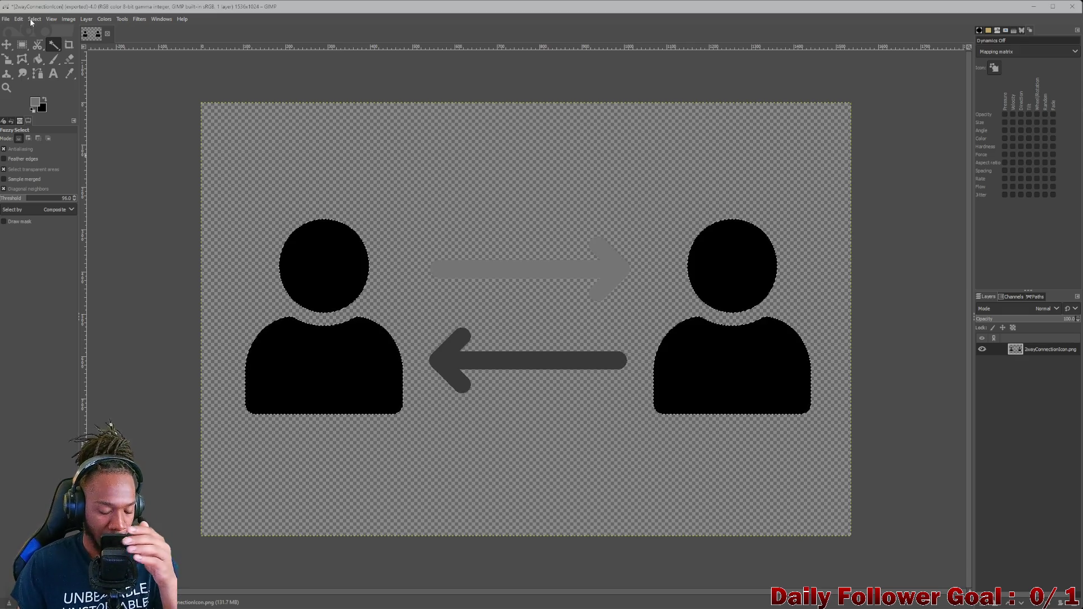
click(35, 19)
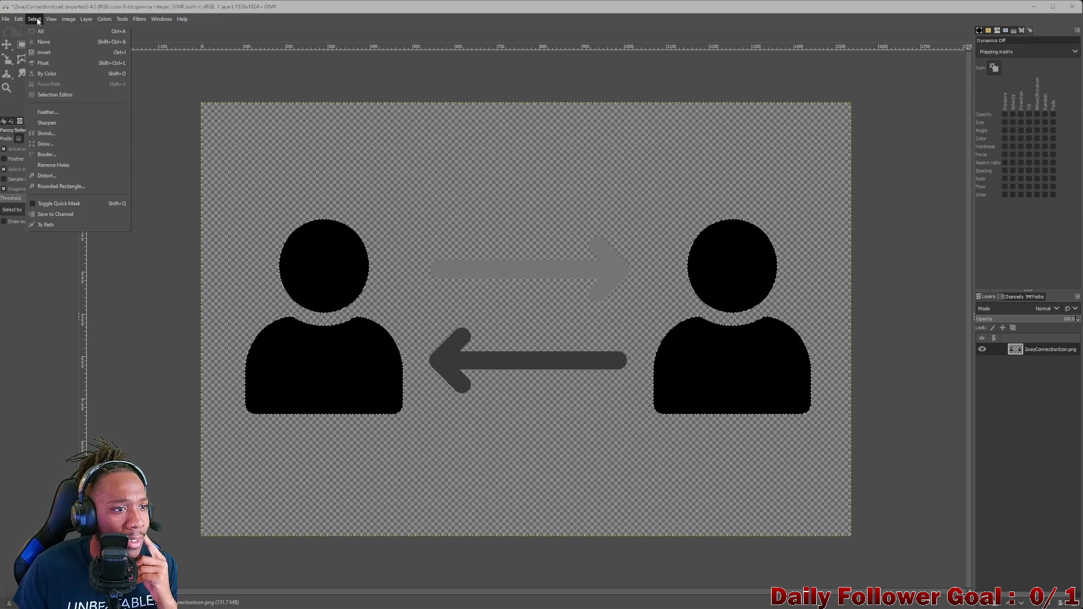
click(55, 131)
double_click(102, 136)
click(76, 167)
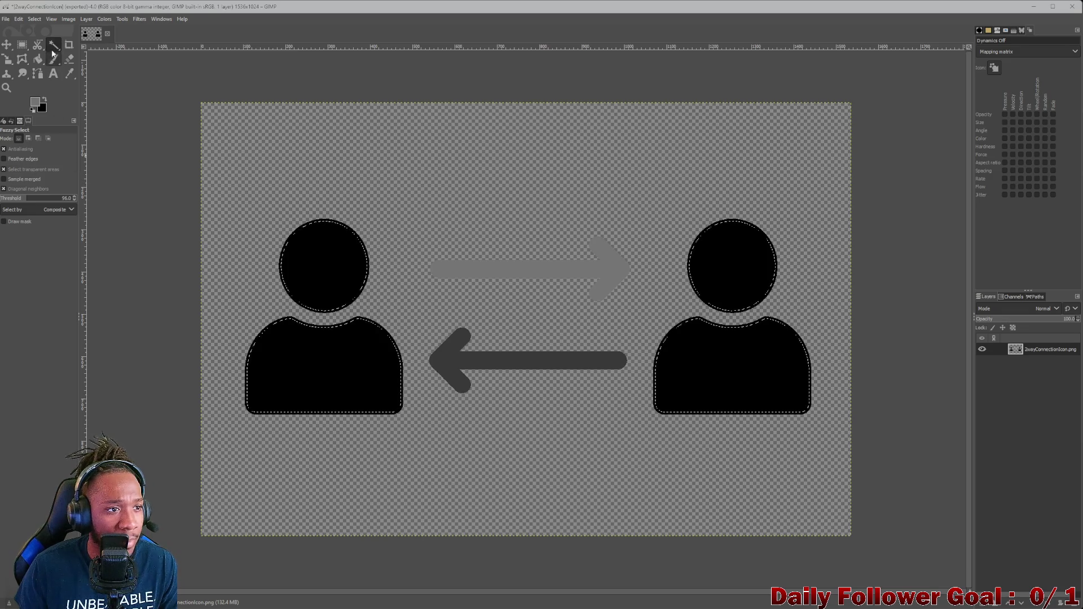
click(35, 19)
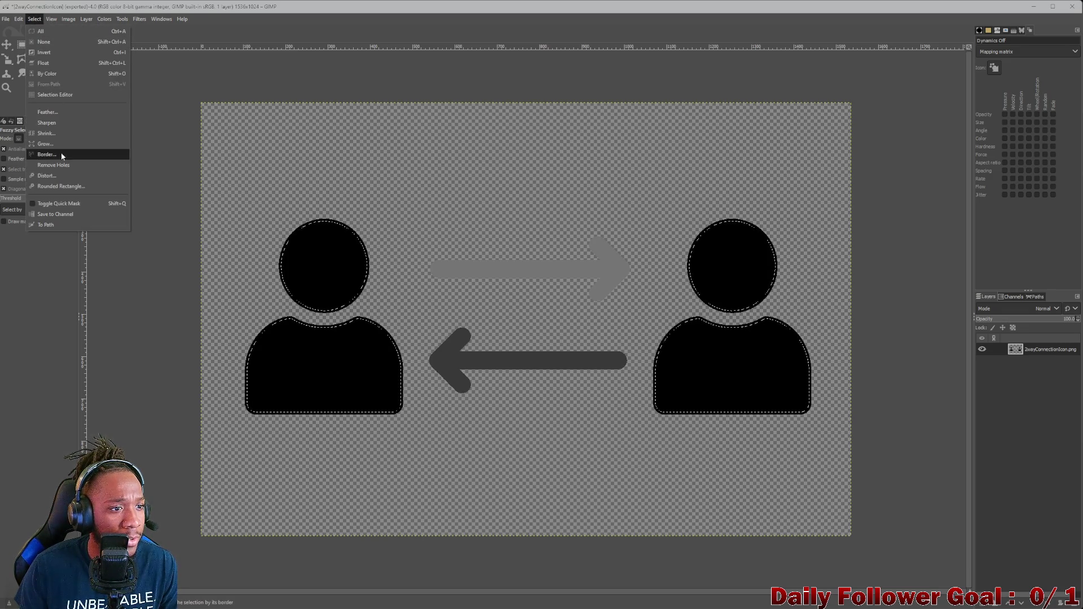
click(53, 134)
click(69, 172)
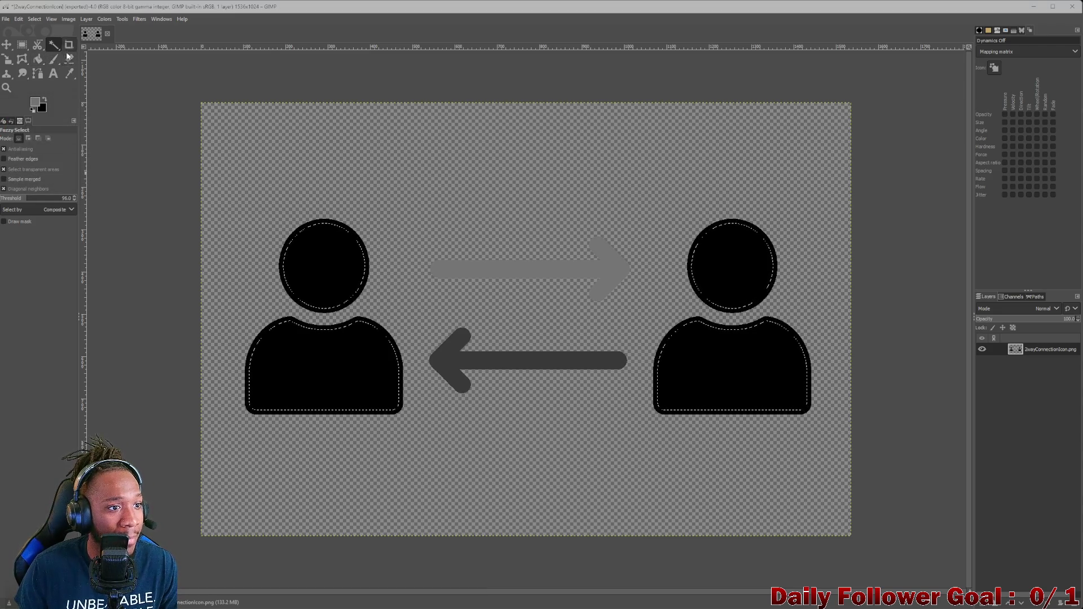
Set the foreground paint colour to white (ffffff)
click(35, 102)
click(136, 249)
click(108, 278)
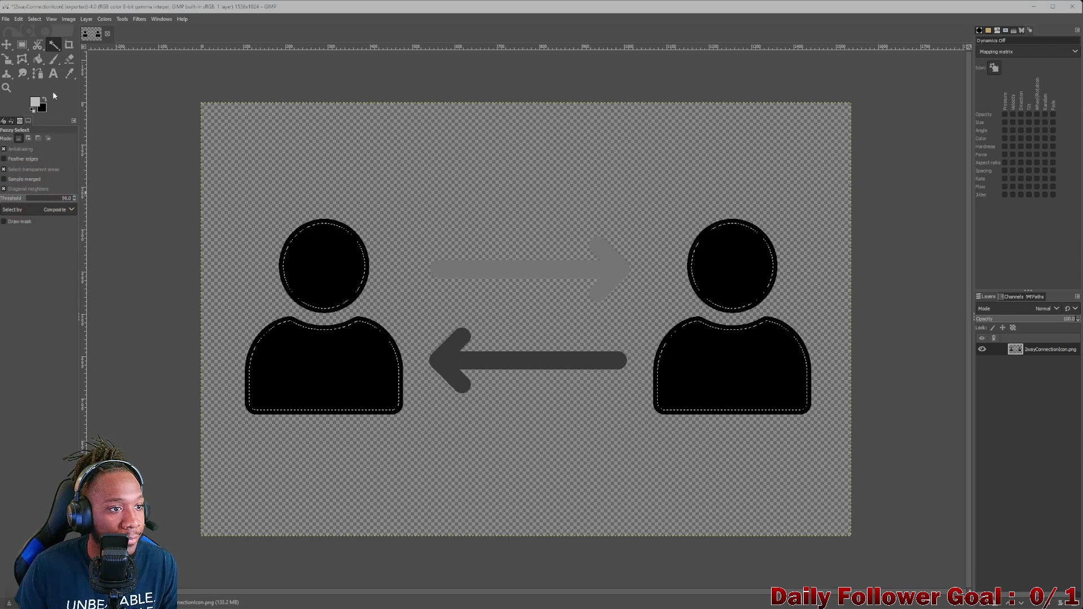
click(37, 58)
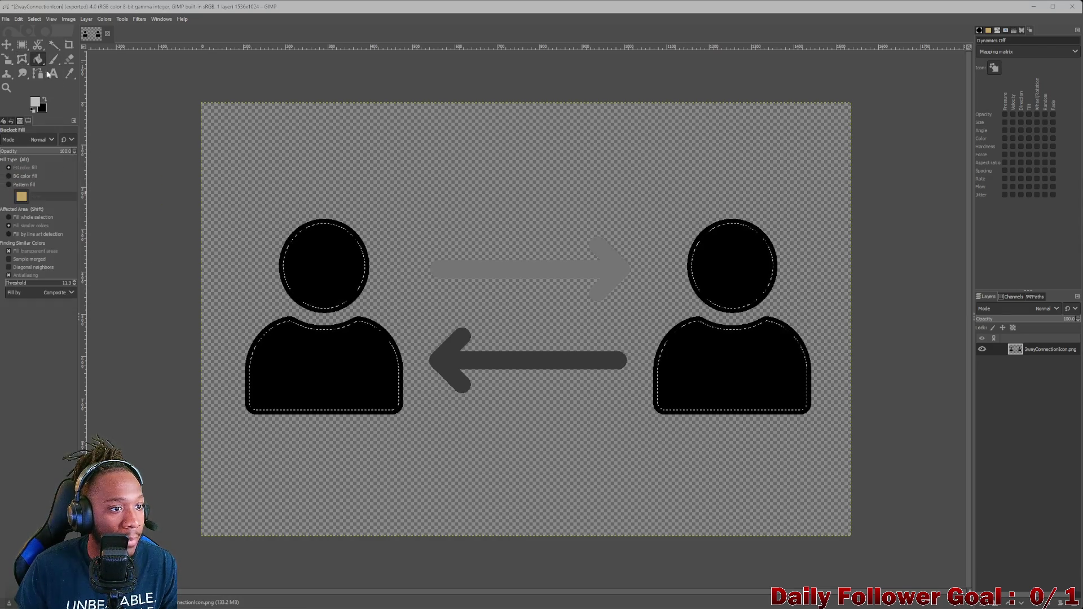
Fill the right figure's body light grey inside its black outline
click(717, 365)
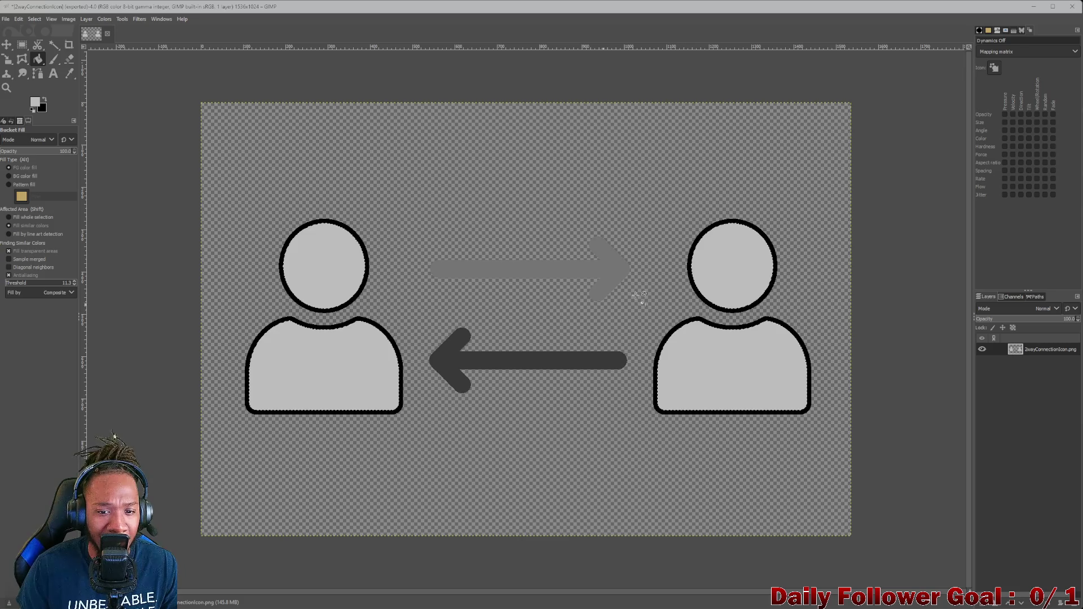
click(6, 20)
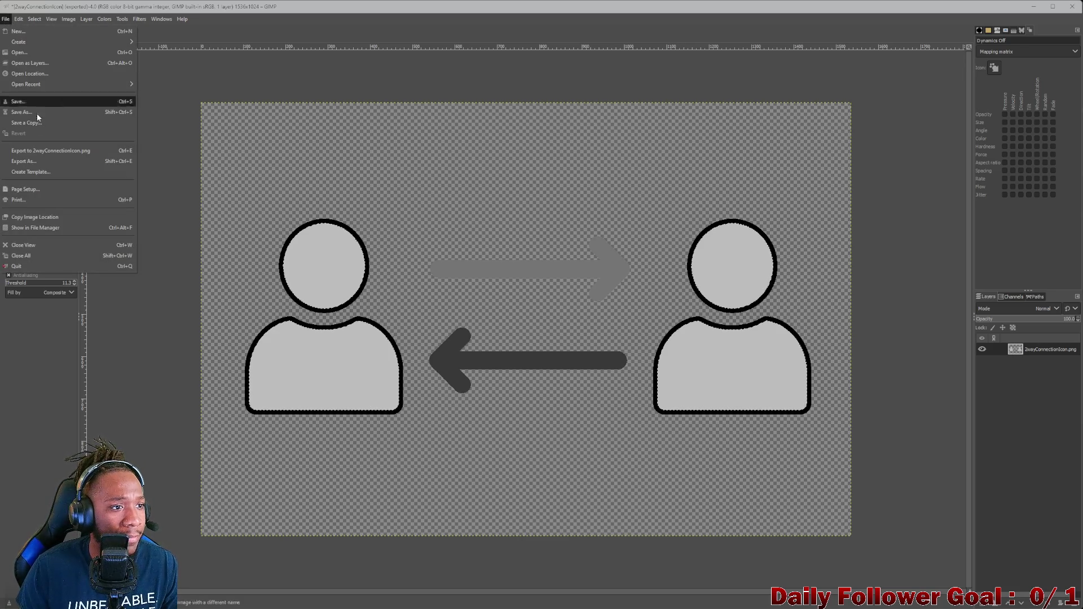
Export the light-grey-figure icon to its PNG file and minimise GIMP
click(27, 163)
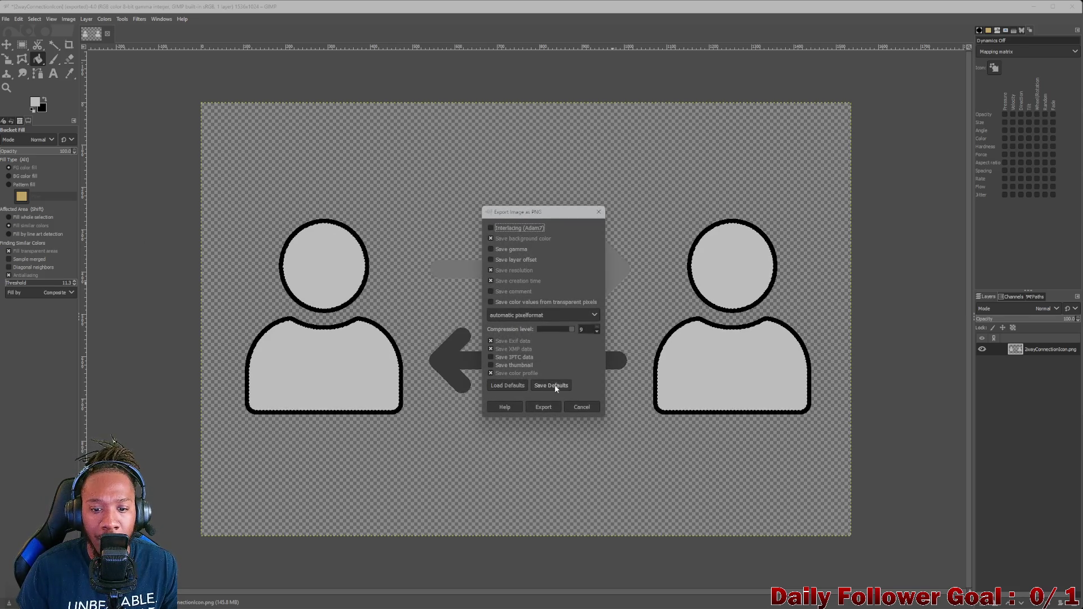
click(543, 406)
click(1033, 6)
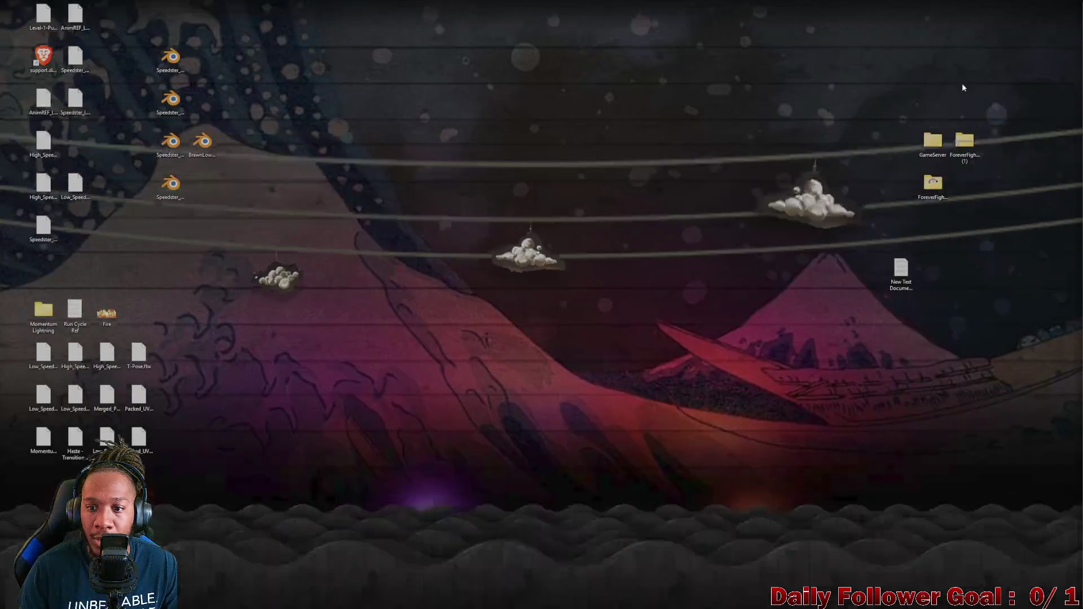
Drag the 2wayConnectionIcon sprite into the left back-arrow button's Source Image and preview it in Game view
click(615, 599)
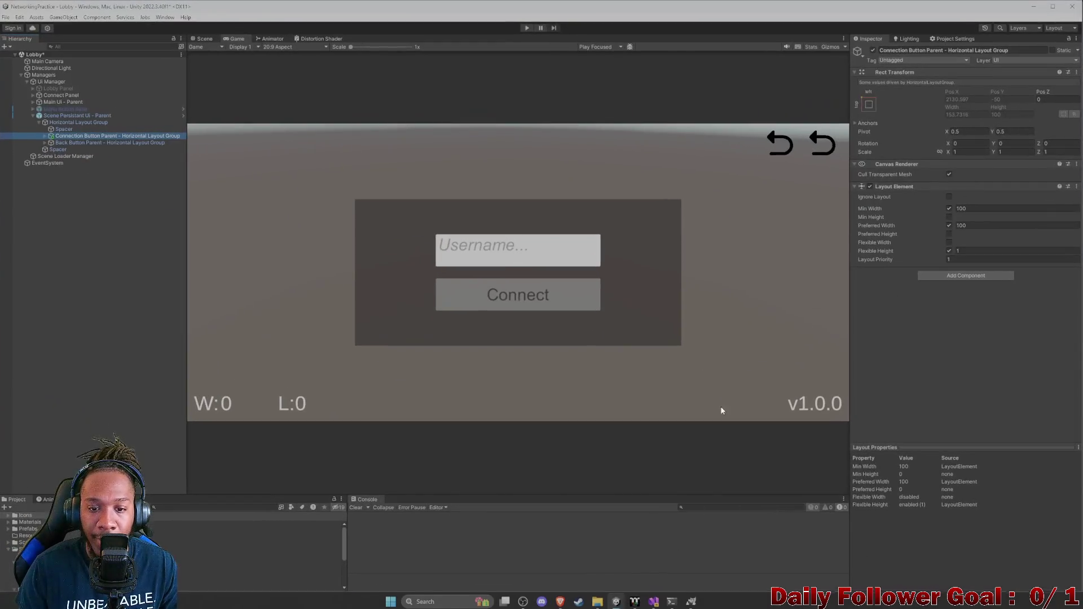
click(148, 531)
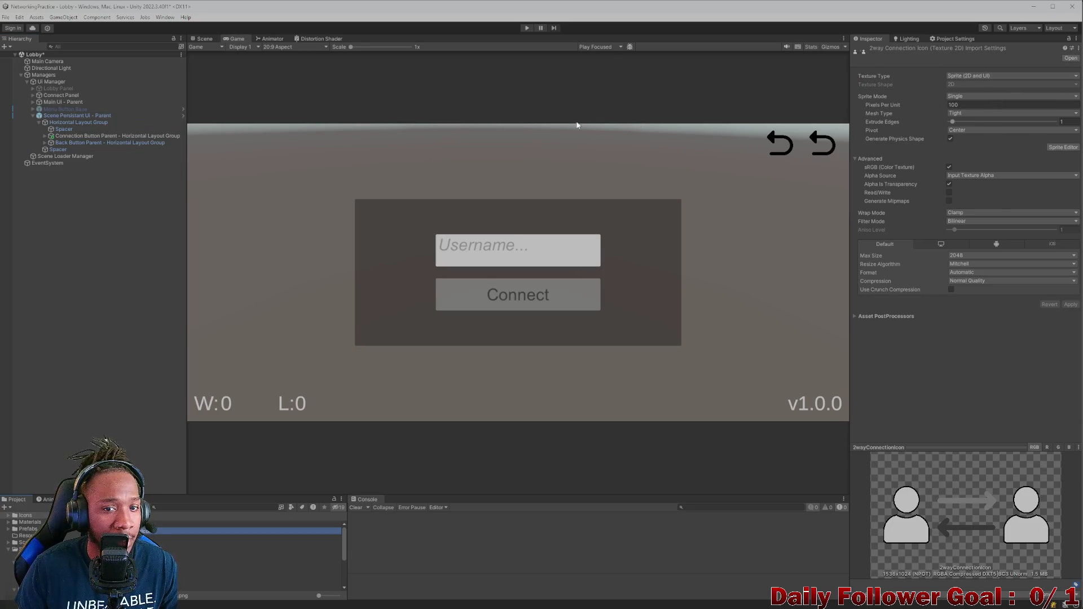
click(788, 147)
click(205, 39)
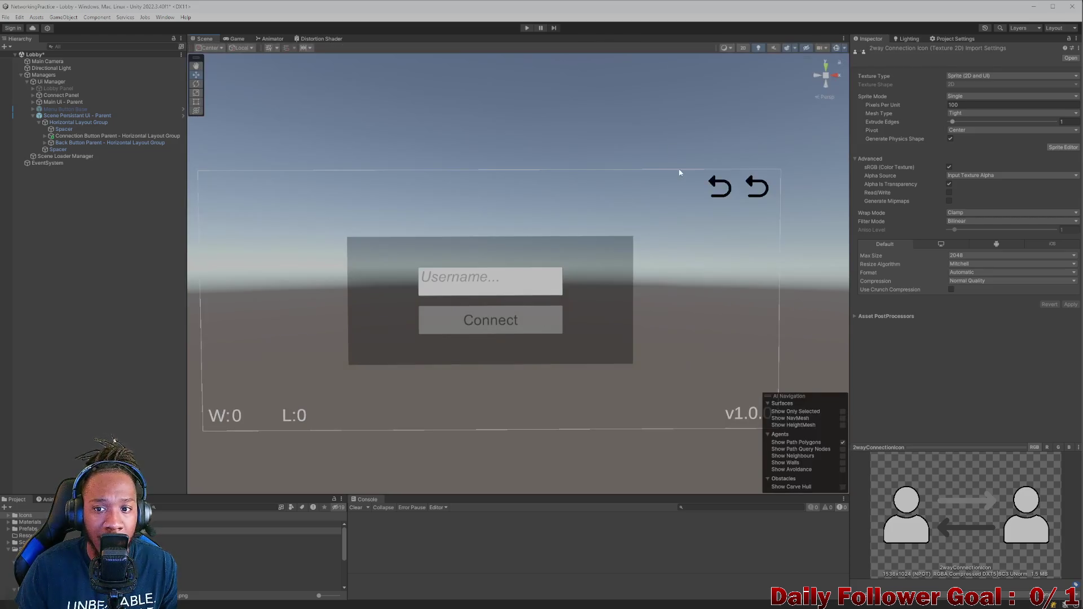
click(718, 181)
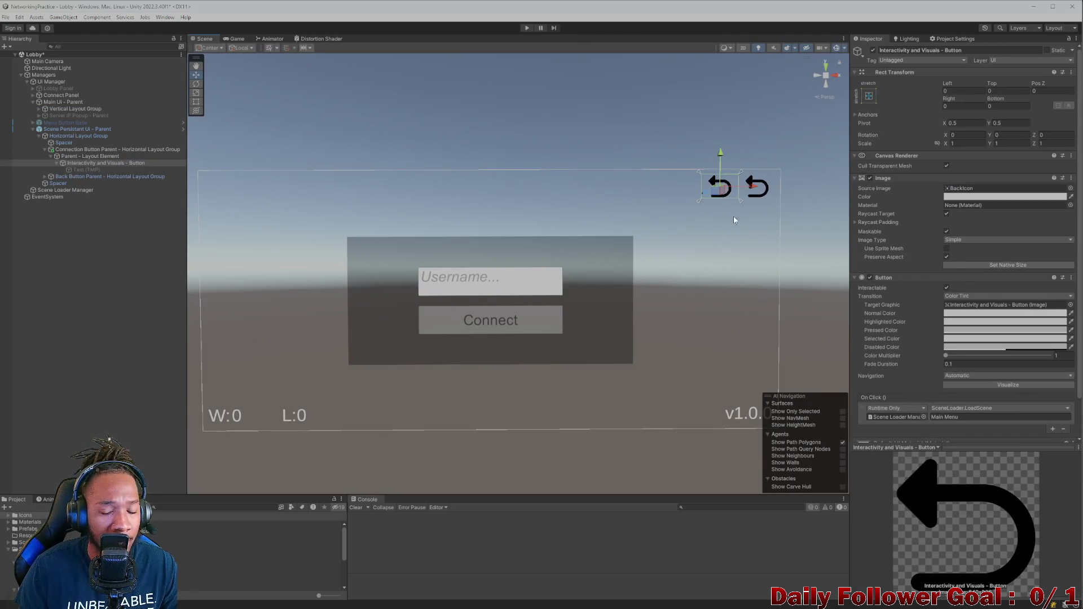
scroll(934, 279, down, 2)
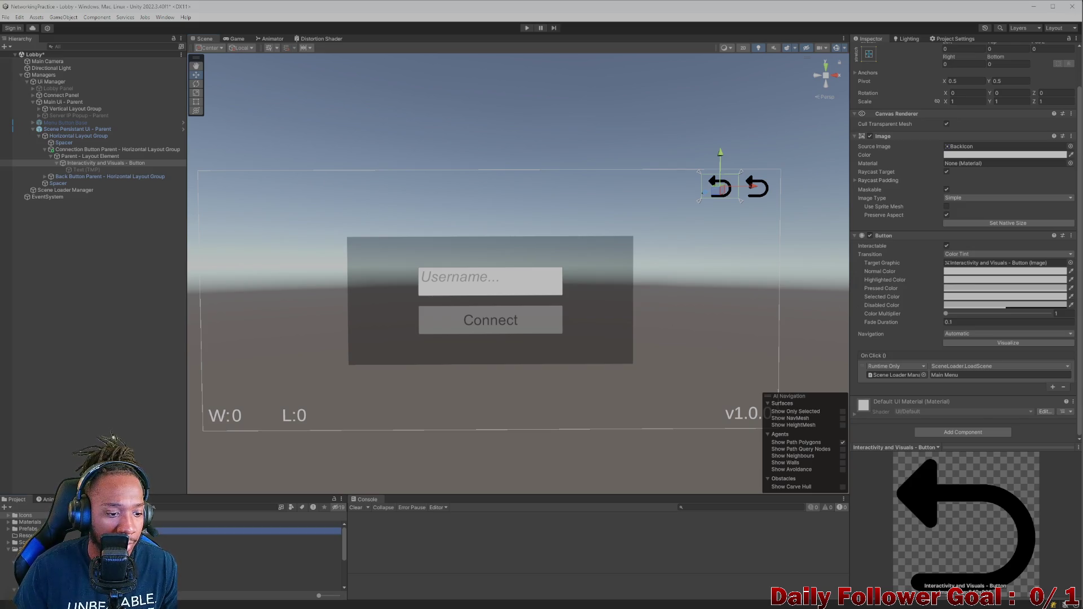
drag(113, 558, 1004, 146)
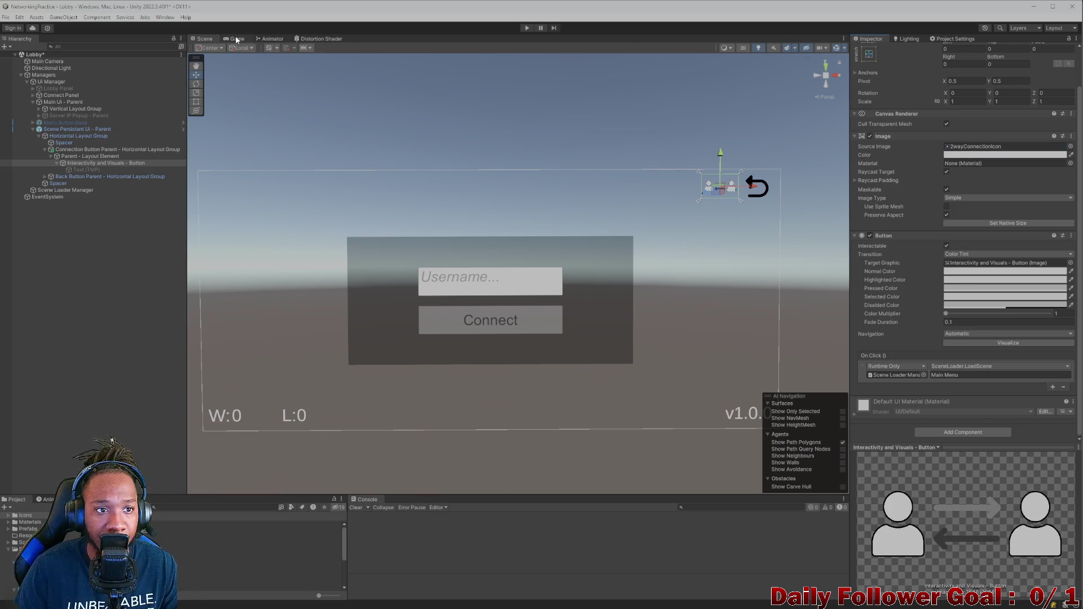
click(236, 39)
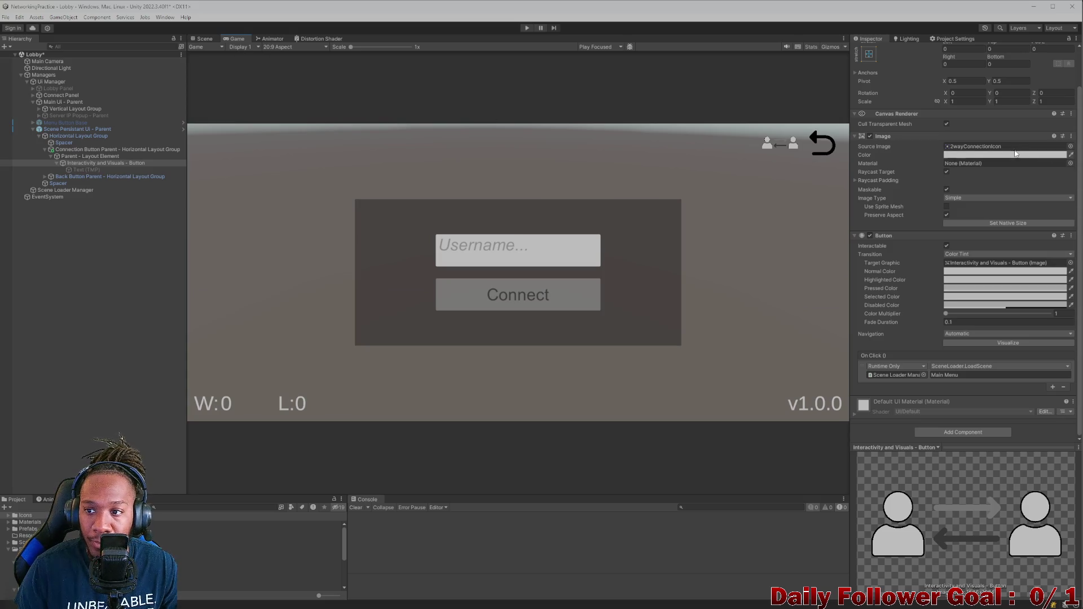
Tint the connection icon's Image colour light grey, then minimise the Unity editor
click(997, 156)
click(1073, 200)
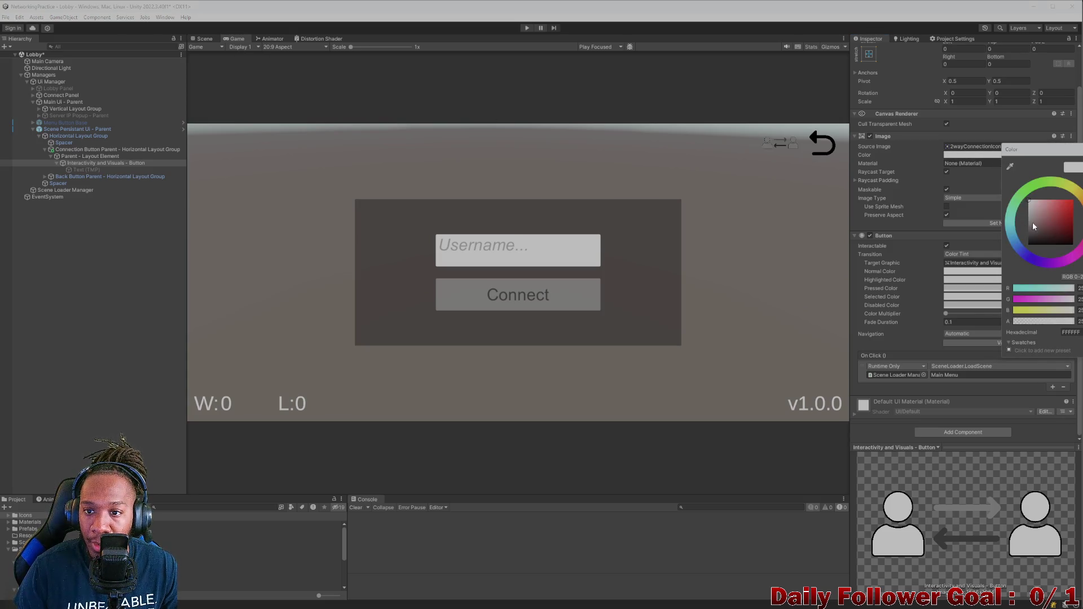
mouse_move(1073, 200)
mouse_down()
mouse_move(1045, 212)
mouse_move(1009, 172)
mouse_move(1023, 226)
mouse_move(1013, 249)
mouse_move(1045, 214)
mouse_move(1064, 223)
mouse_up()
mouse_move(1062, 227)
mouse_down()
mouse_move(1078, 199)
mouse_move(1065, 240)
mouse_move(1073, 200)
mouse_move(1008, 200)
mouse_move(1072, 200)
mouse_move(996, 180)
mouse_up()
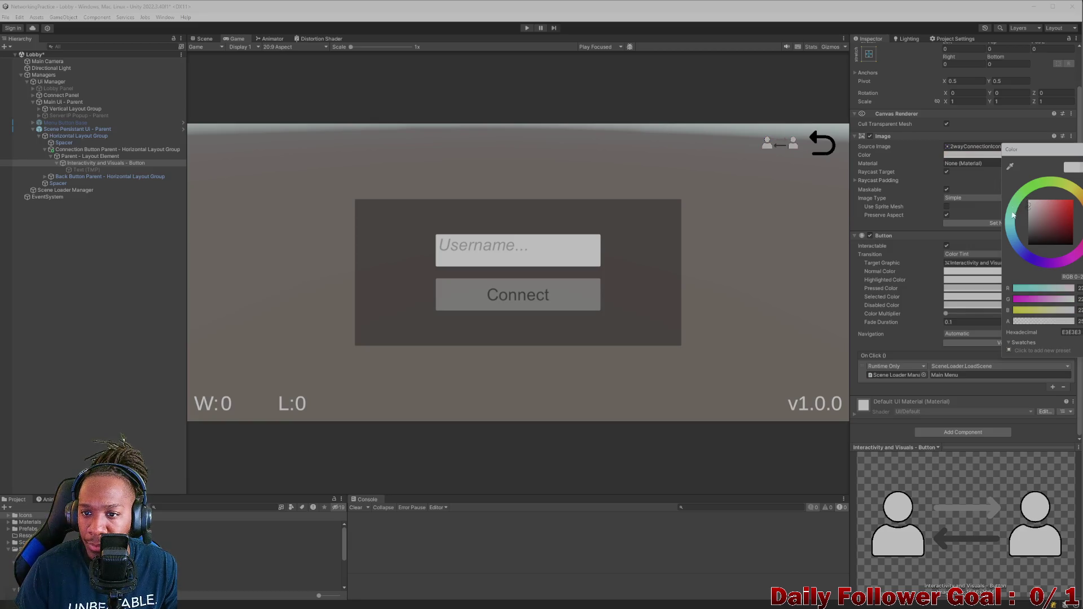
click(914, 223)
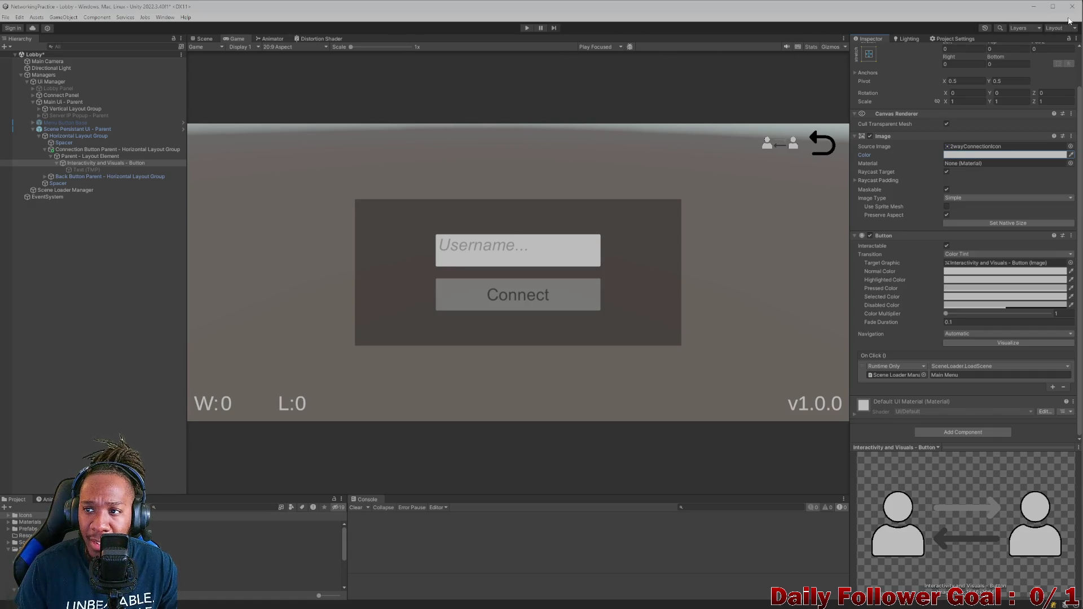
click(1032, 7)
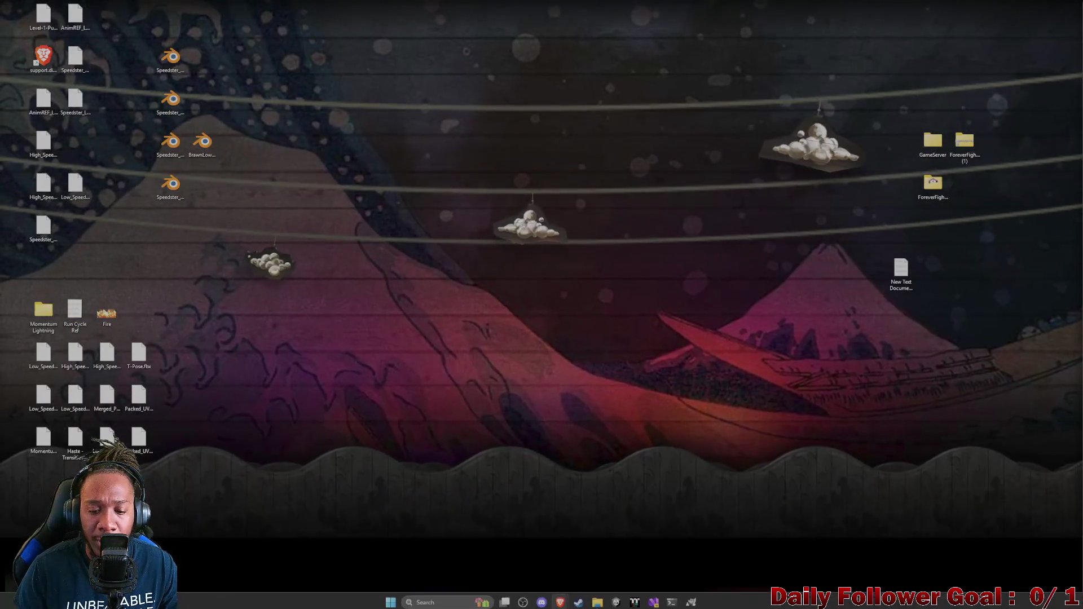
In GIMP's Canvas Size dialog, try canvas heights of 822 and 705 with the image centred
click(632, 600)
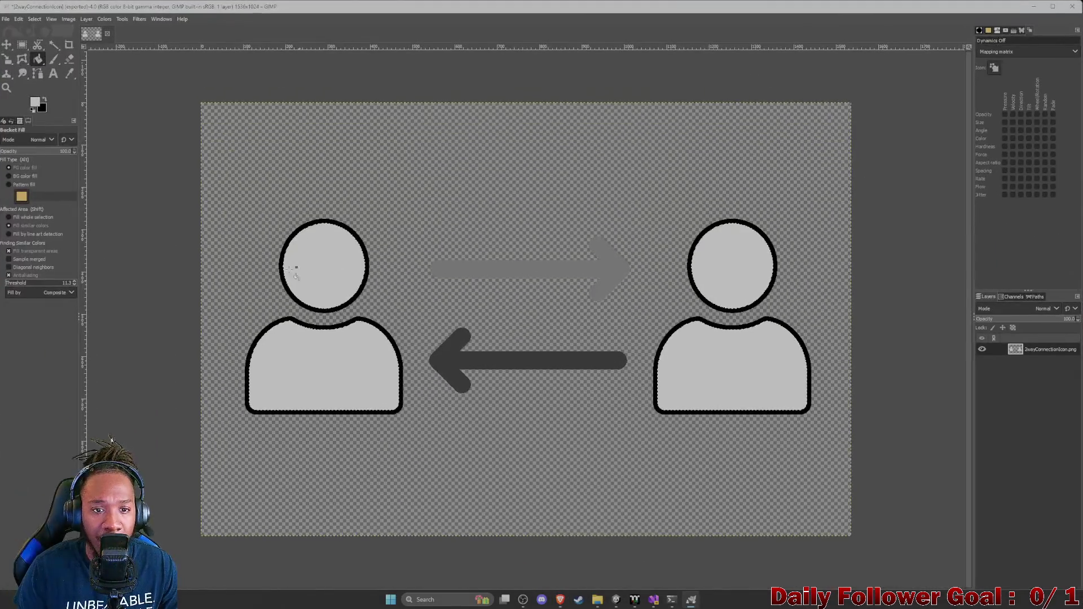
click(66, 19)
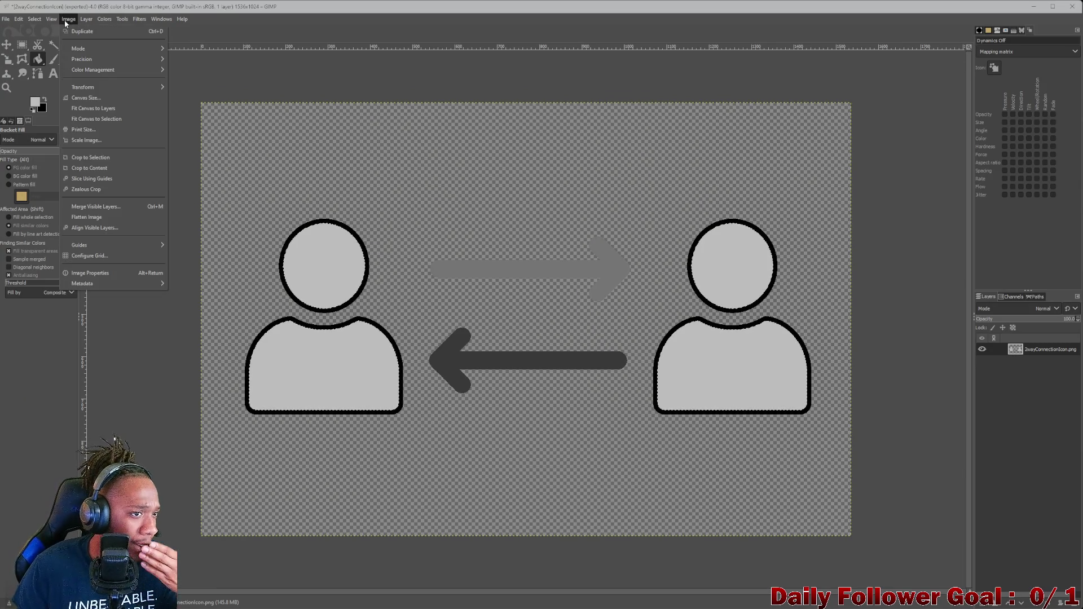
click(105, 99)
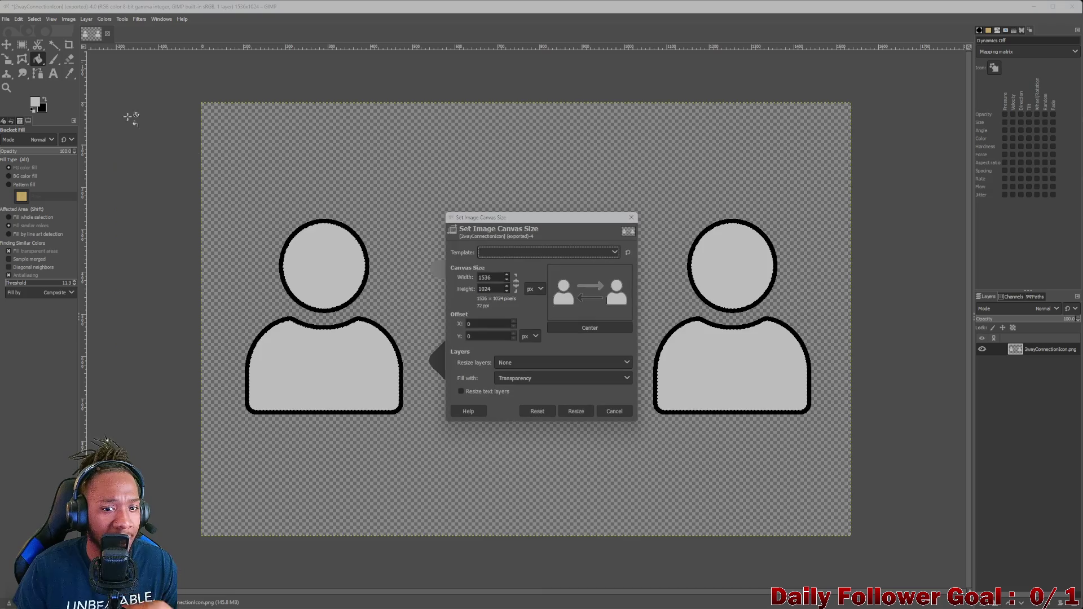
click(507, 291)
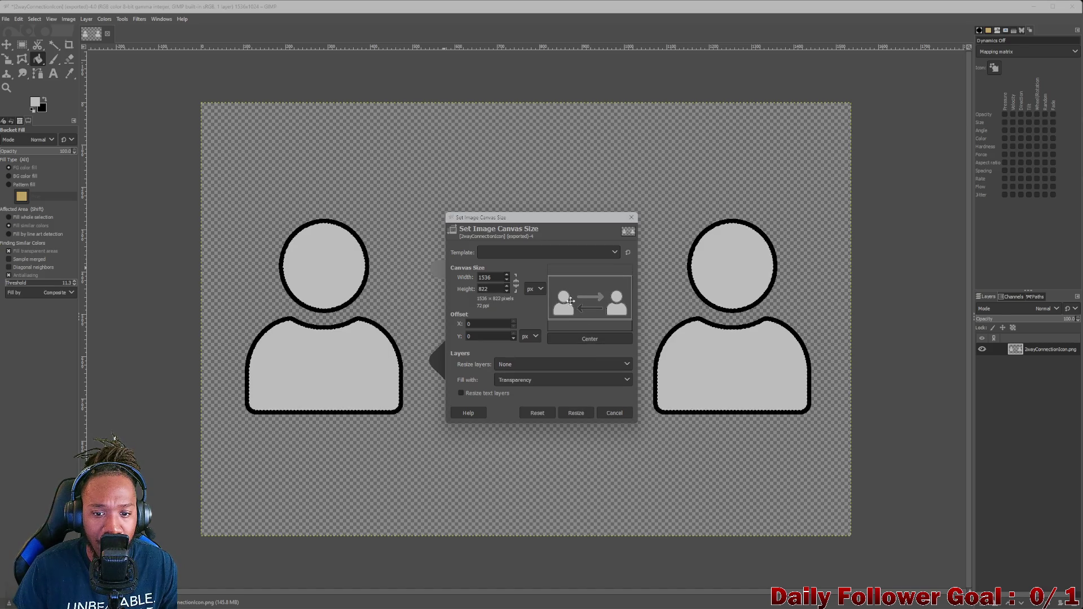
drag(576, 307, 577, 302)
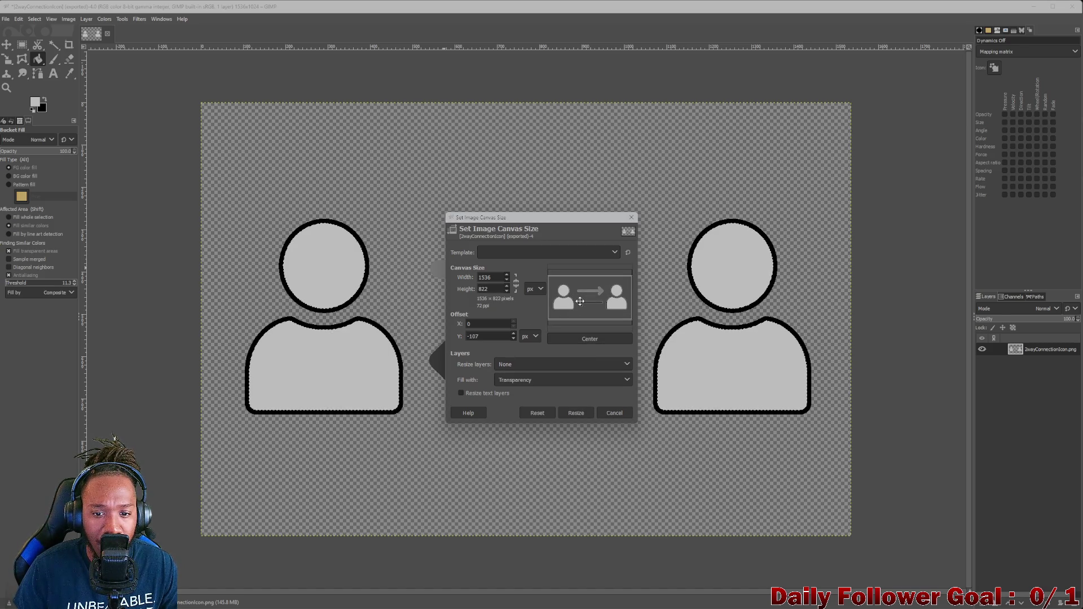
double_click(493, 290)
text(705)
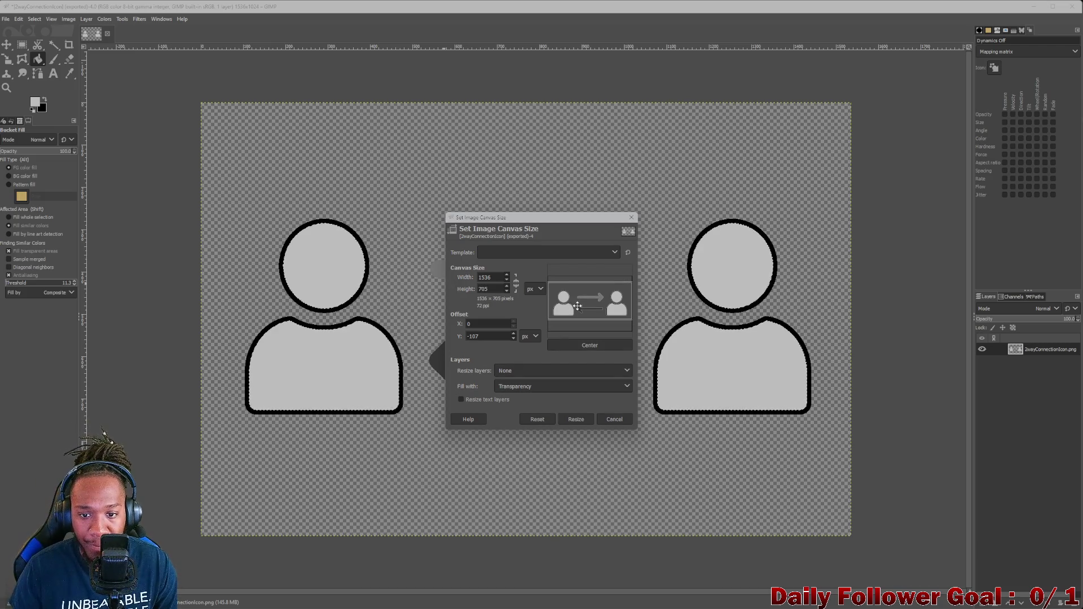
drag(583, 302, 579, 298)
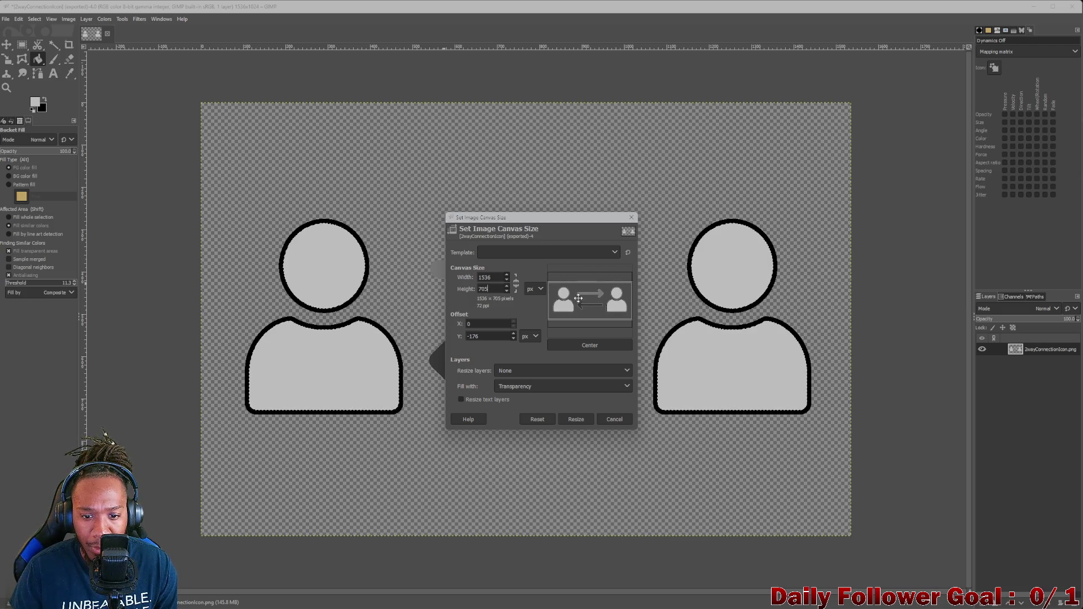
click(582, 345)
Settle on a 550 height, centre the image and resize the canvas to 1536 × 550
double_click(483, 289)
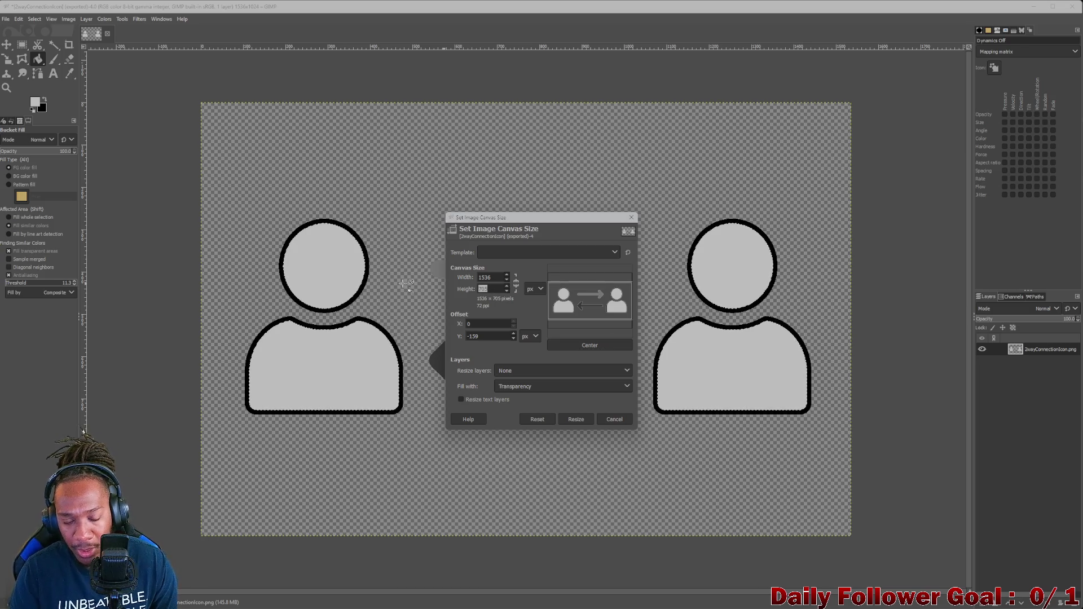
text(650)
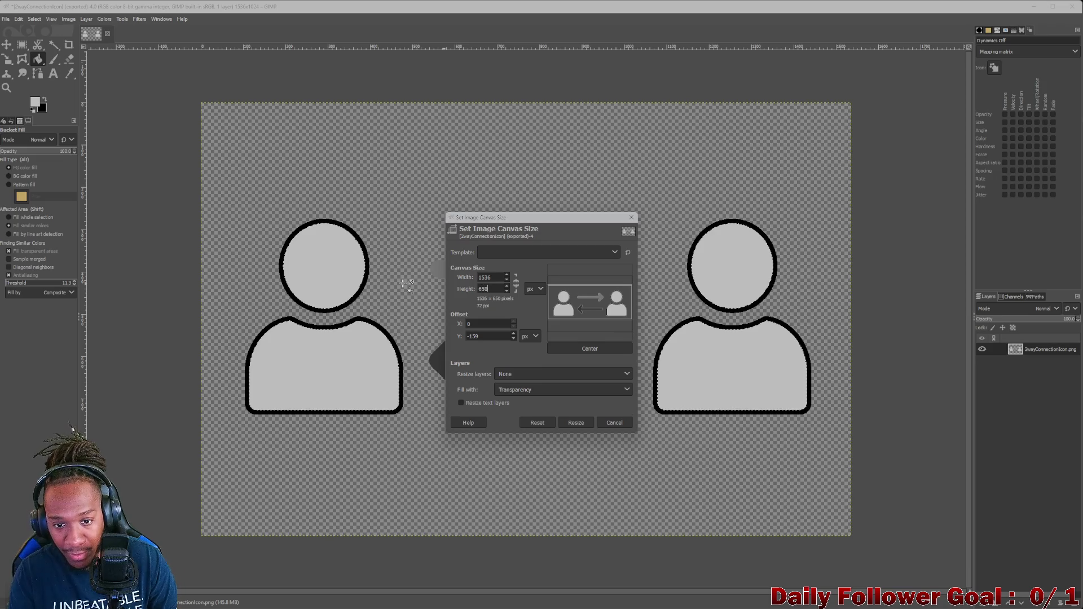
click(591, 349)
double_click(488, 289)
text(400)
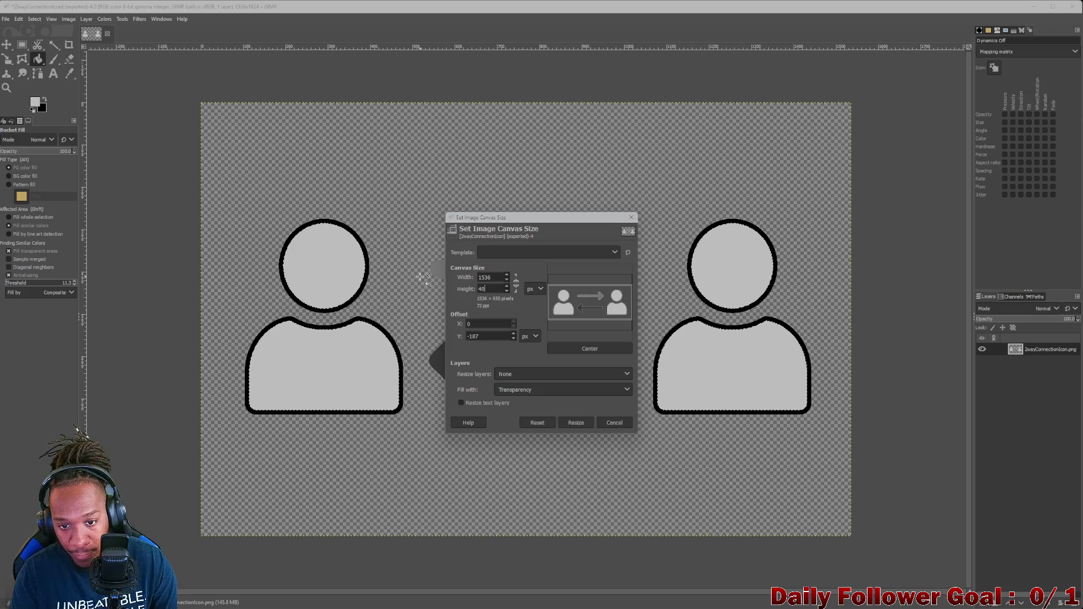
key(BackSpace)
key(BackSpace)
key(BackSpace)
text(550)
click(580, 355)
click(577, 427)
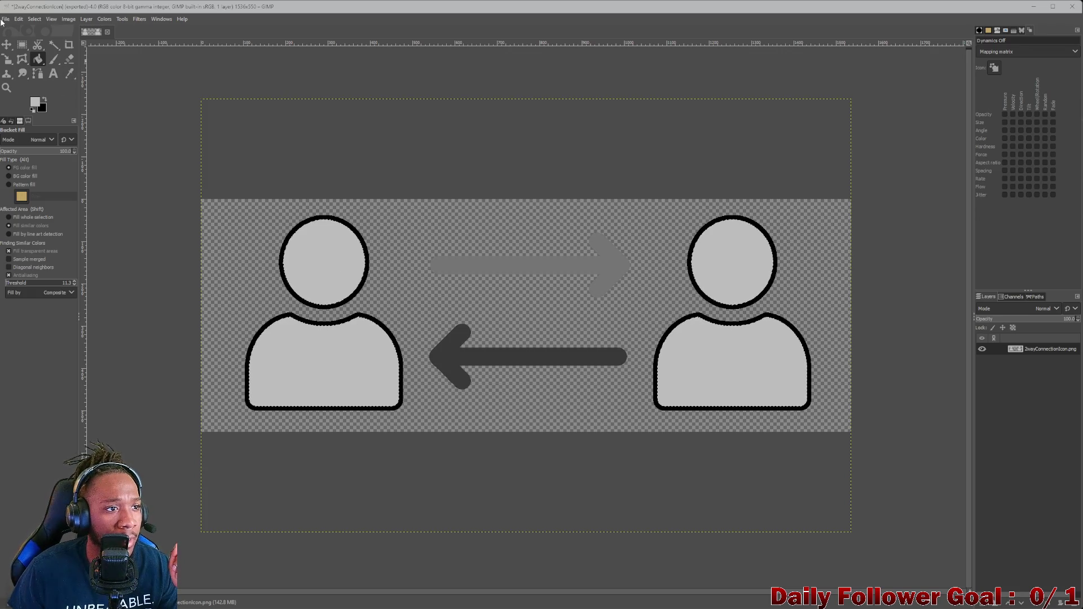
Re-export the cropped icon to its PNG file and return to Unity
click(5, 19)
click(34, 213)
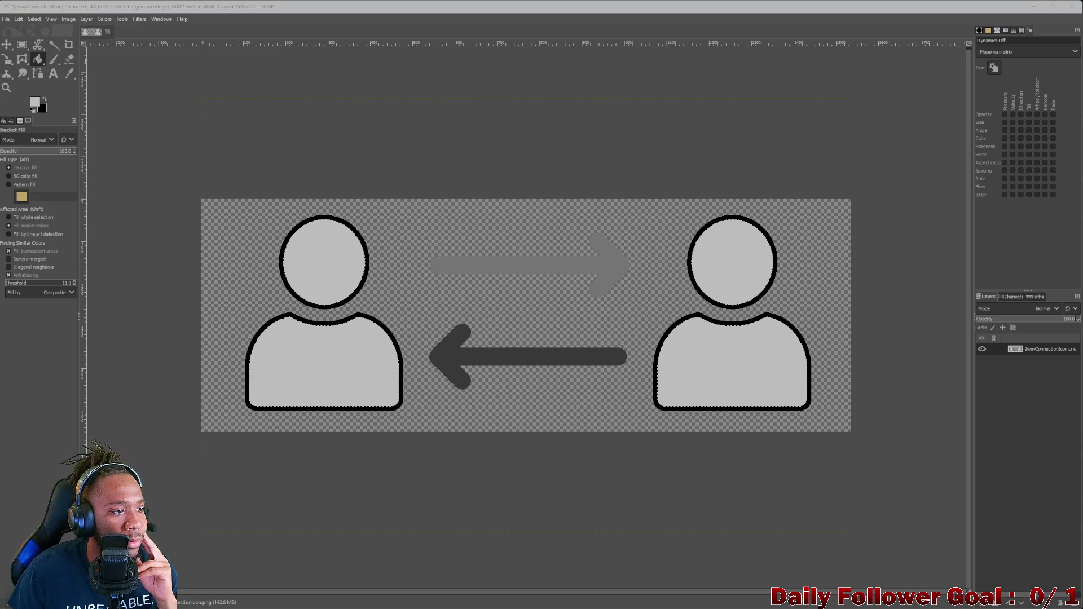
key(ctrl+e)
click(545, 405)
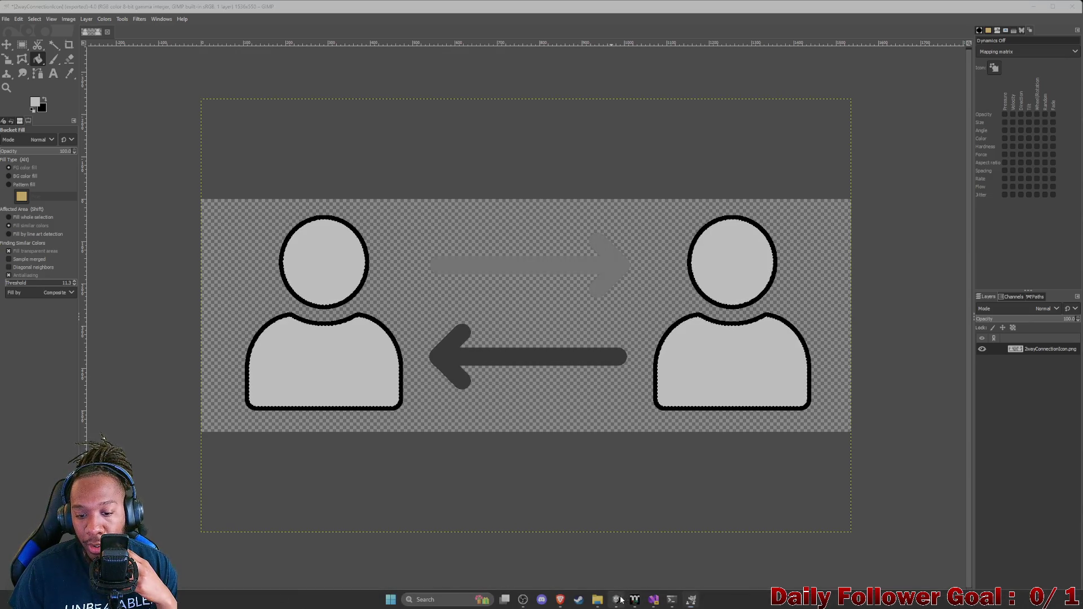
click(616, 599)
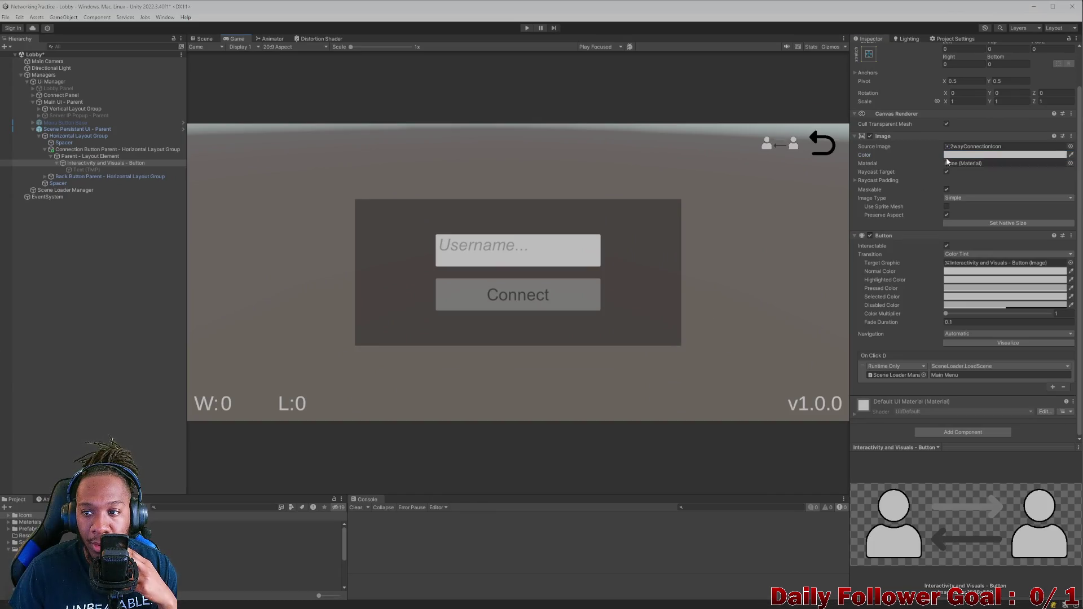
Toggle Preserve Aspect off and on, check the 2wayConnectionIcon texture, and reselect the icon button
click(947, 215)
click(946, 215)
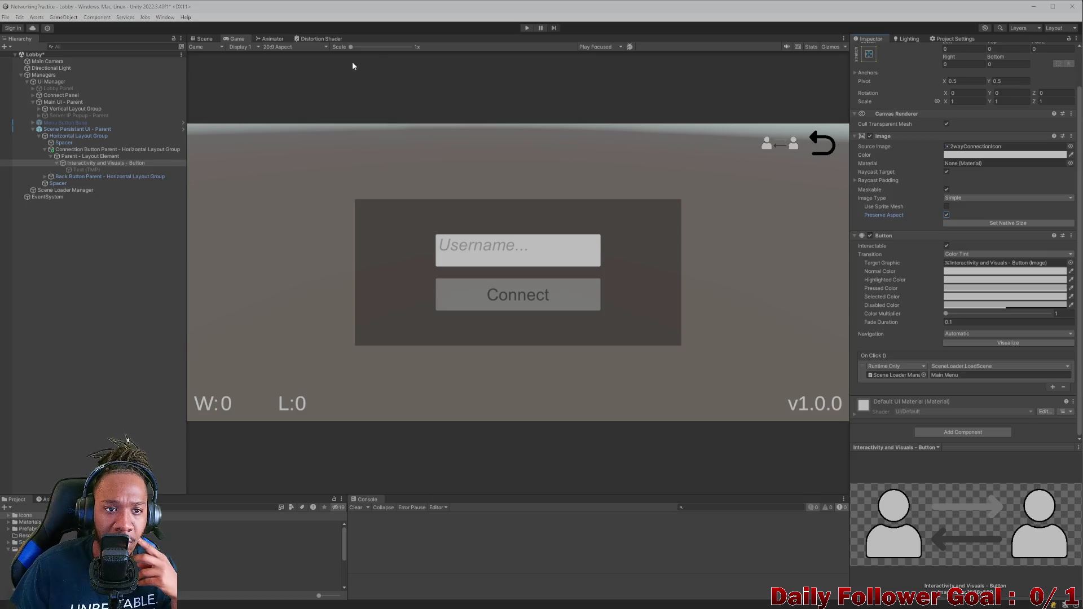
click(254, 530)
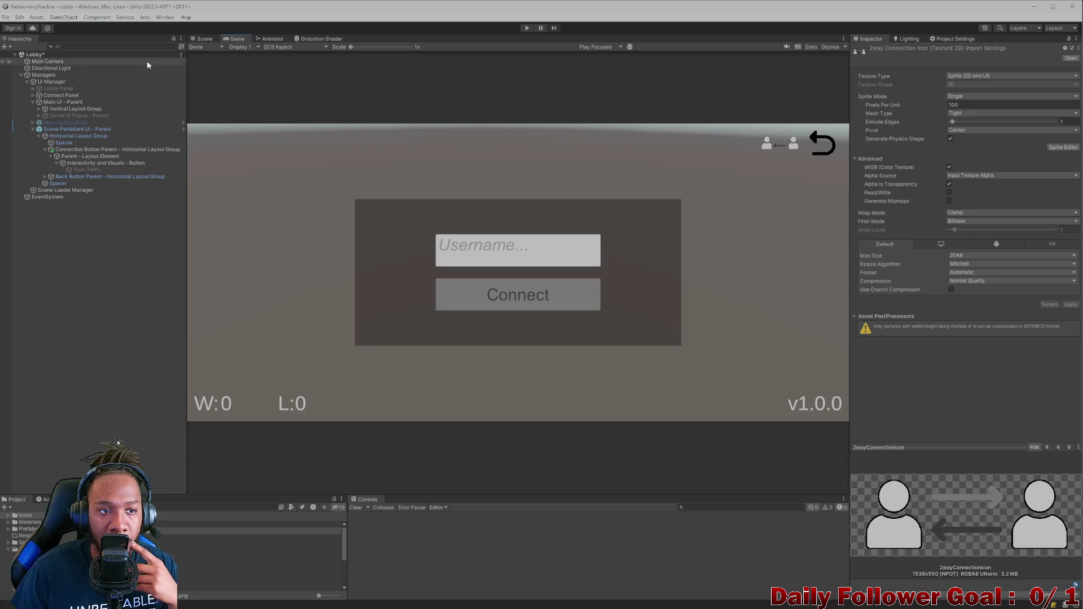
click(204, 38)
click(720, 187)
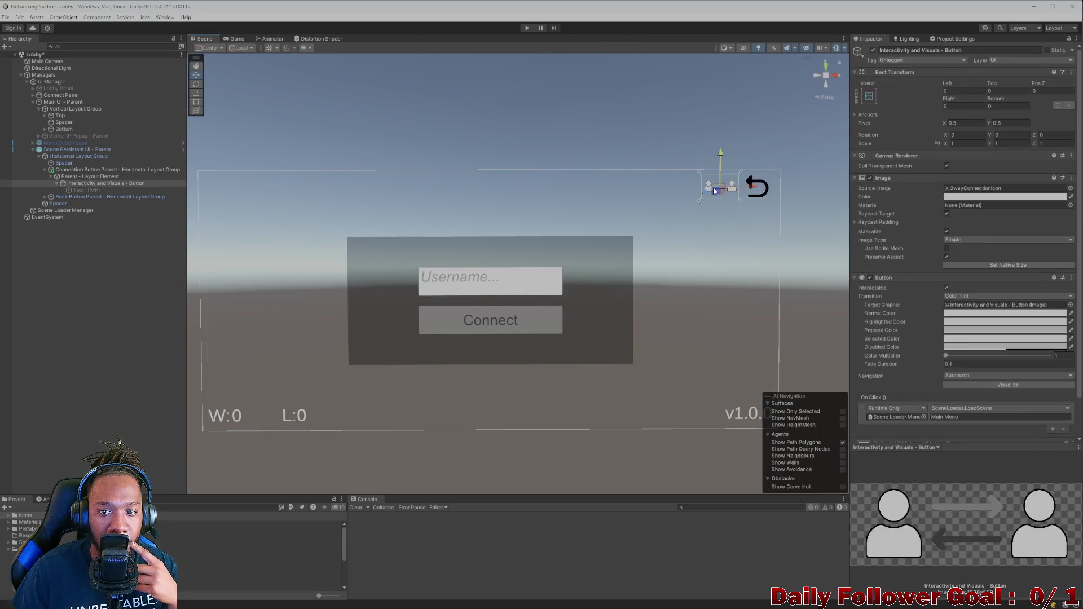
click(237, 39)
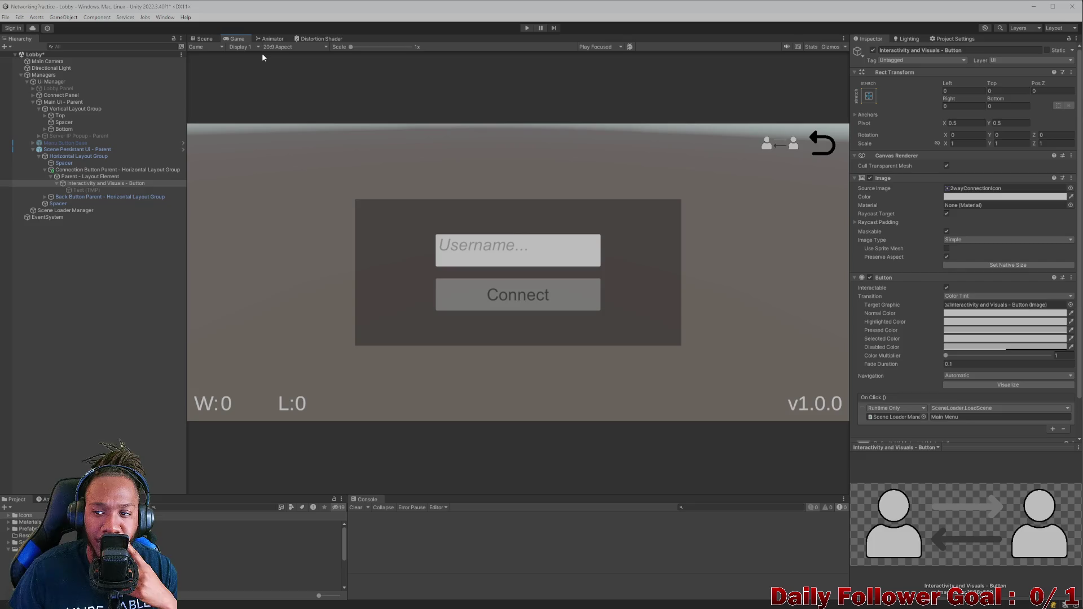
Compare the parent layout element's settings with the icon button's Image in Scene view
click(206, 40)
scroll(682, 190, up, 3)
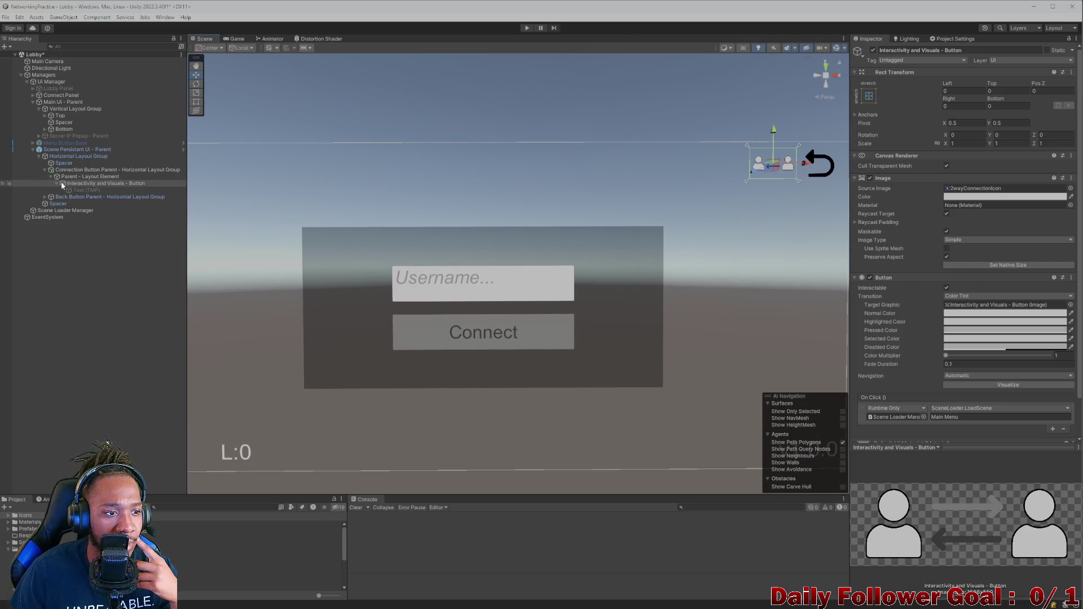
click(85, 176)
click(82, 184)
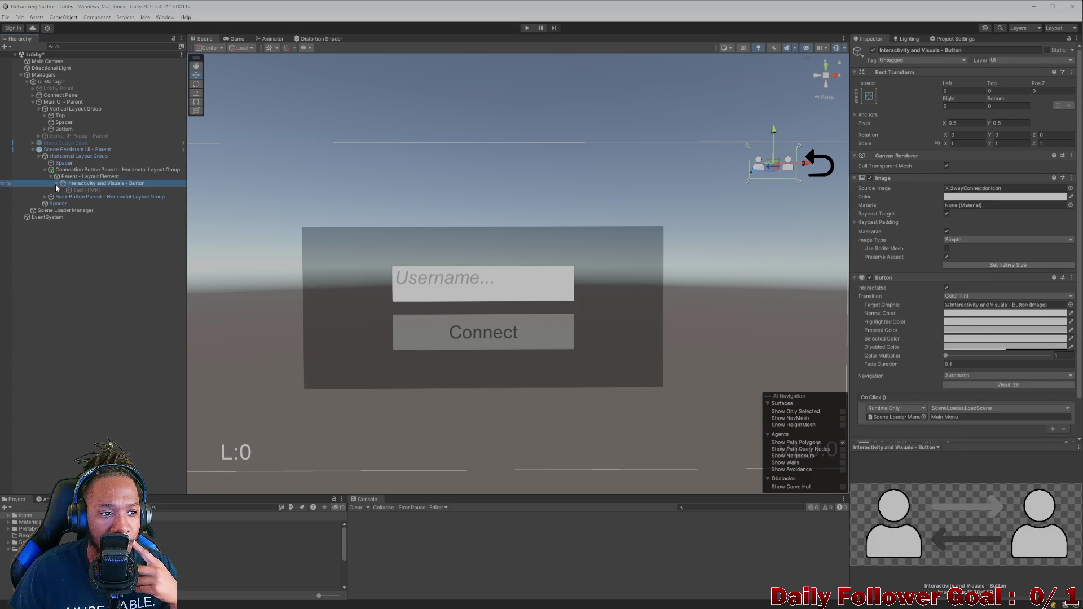
scroll(942, 242, down, 2)
click(946, 225)
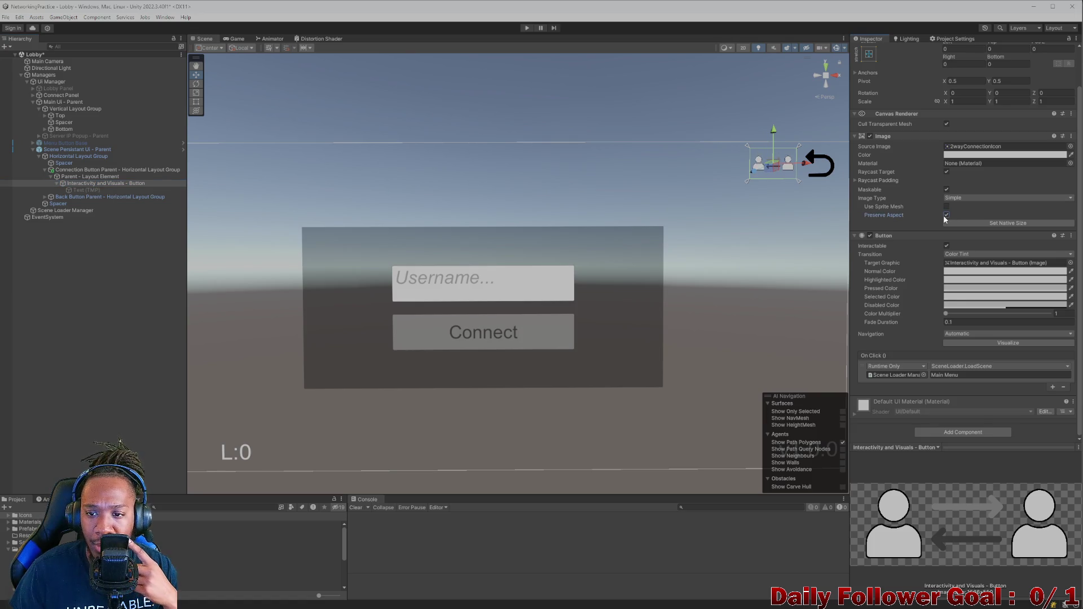
click(80, 177)
click(79, 183)
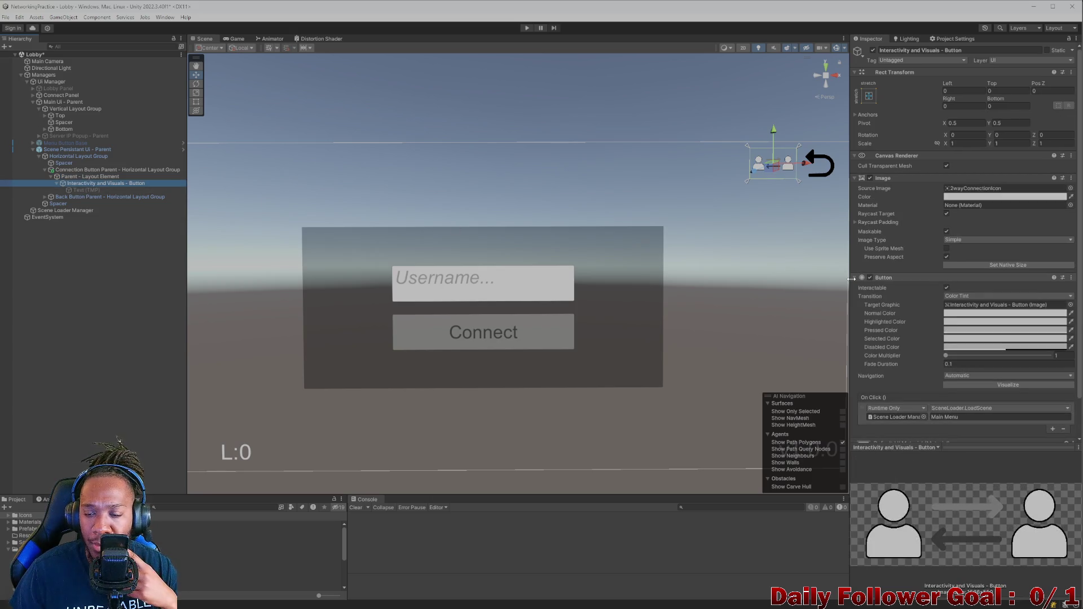
Try the Sliced image type with a 1.29 pixels-per-unit multiplier, then revert to Simple
click(955, 243)
click(967, 258)
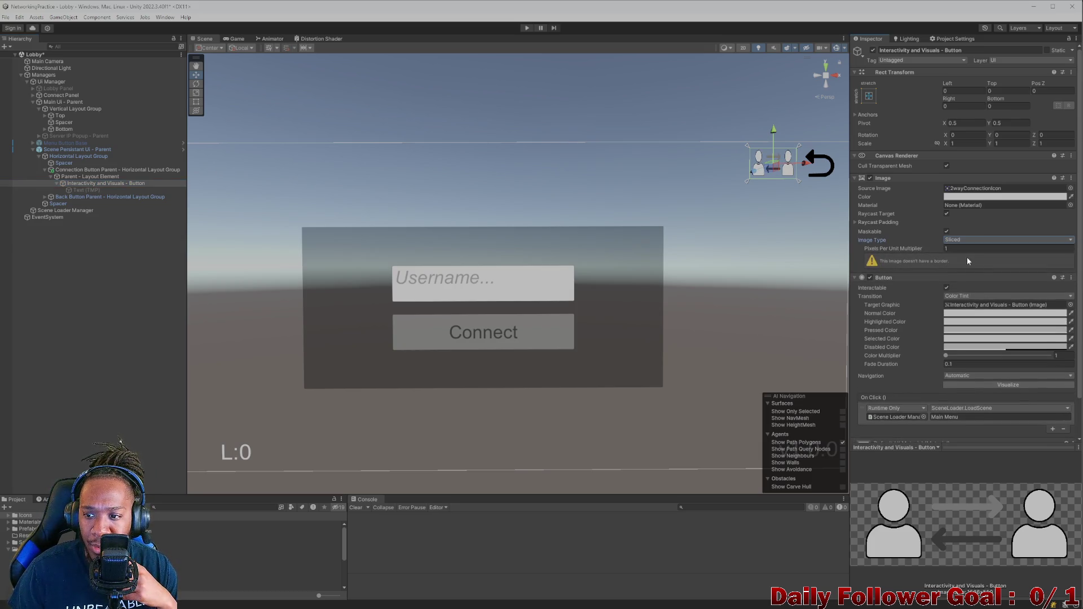
drag(939, 248, 949, 249)
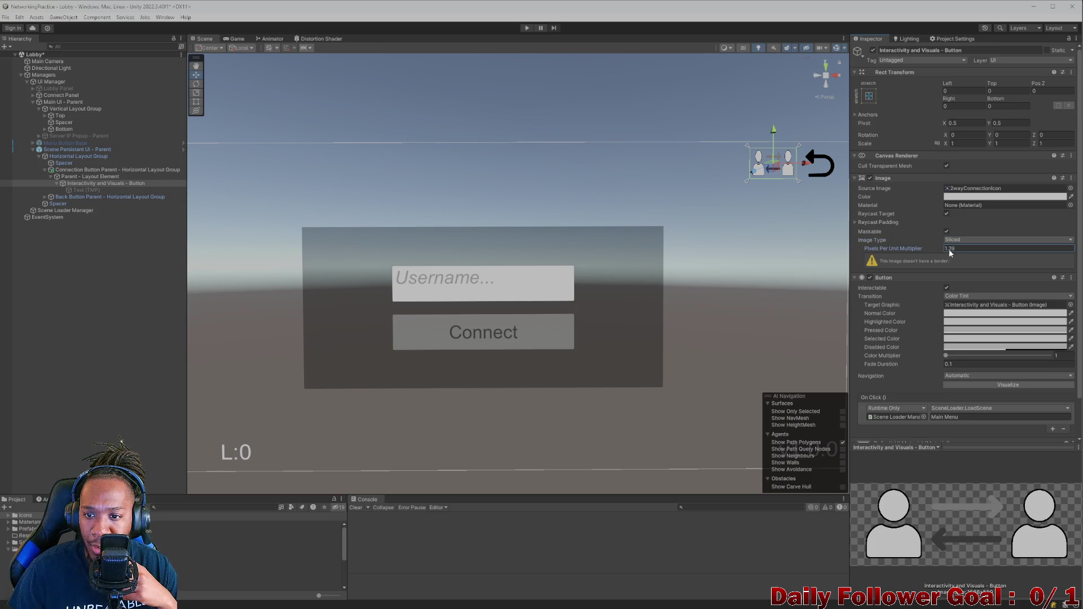
click(961, 240)
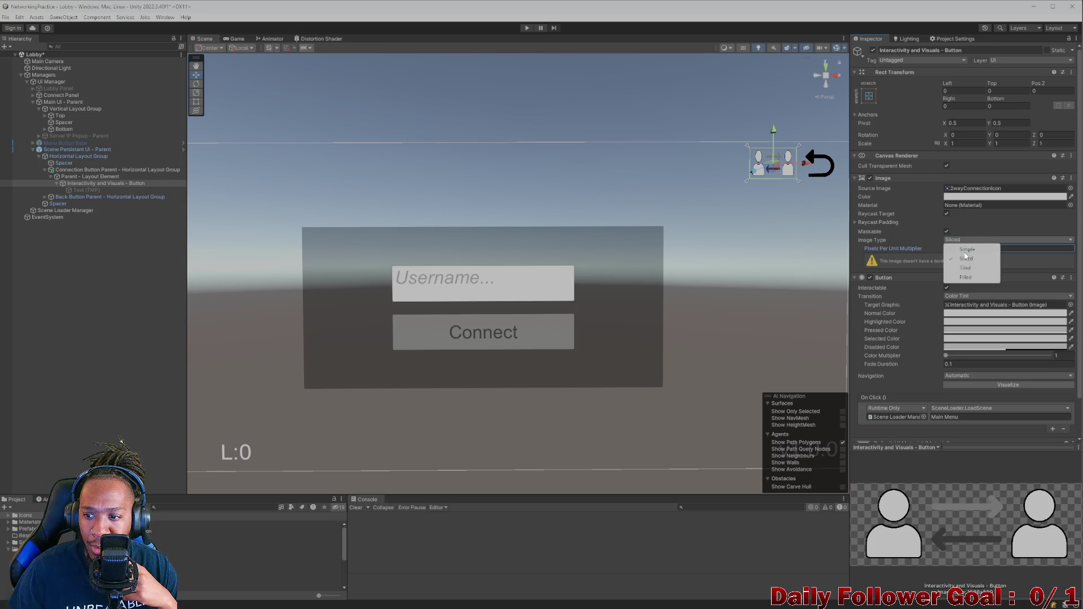
click(967, 249)
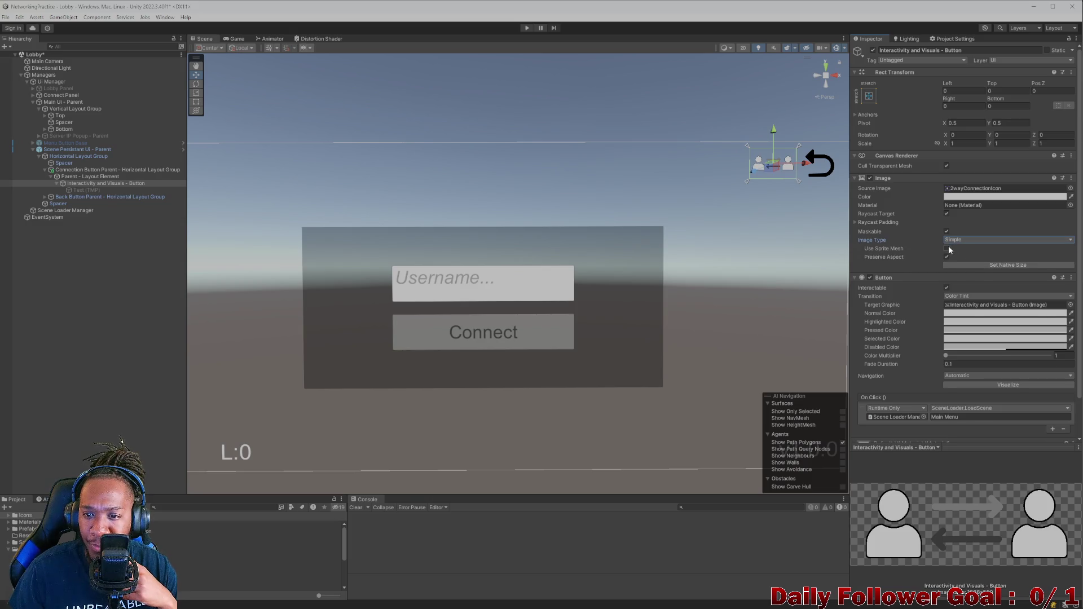
Try native size 1536 × 550, undo it, and bring up the icon's tint colour picker
click(959, 263)
scroll(715, 177, down, 3)
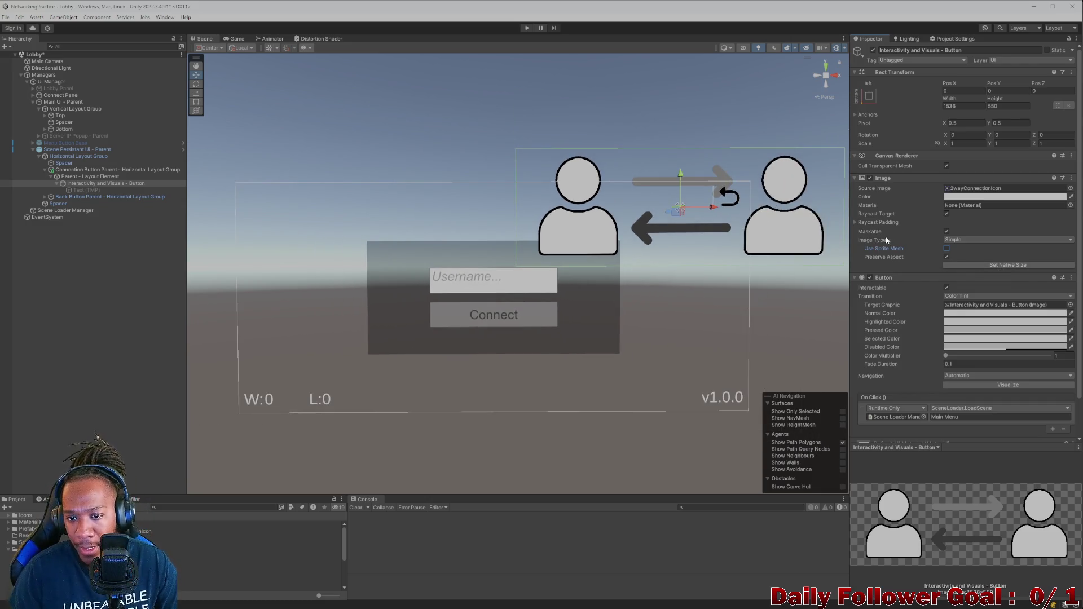
key(ctrl+z)
key(ctrl+2)
click(1004, 197)
click(1016, 284)
Tint the icon pure black (000000) and reselect the icon button
mouse_move(1015, 289)
mouse_down()
mouse_move(1010, 256)
mouse_move(1008, 288)
mouse_move(1025, 287)
mouse_move(1040, 265)
mouse_move(1020, 289)
mouse_up()
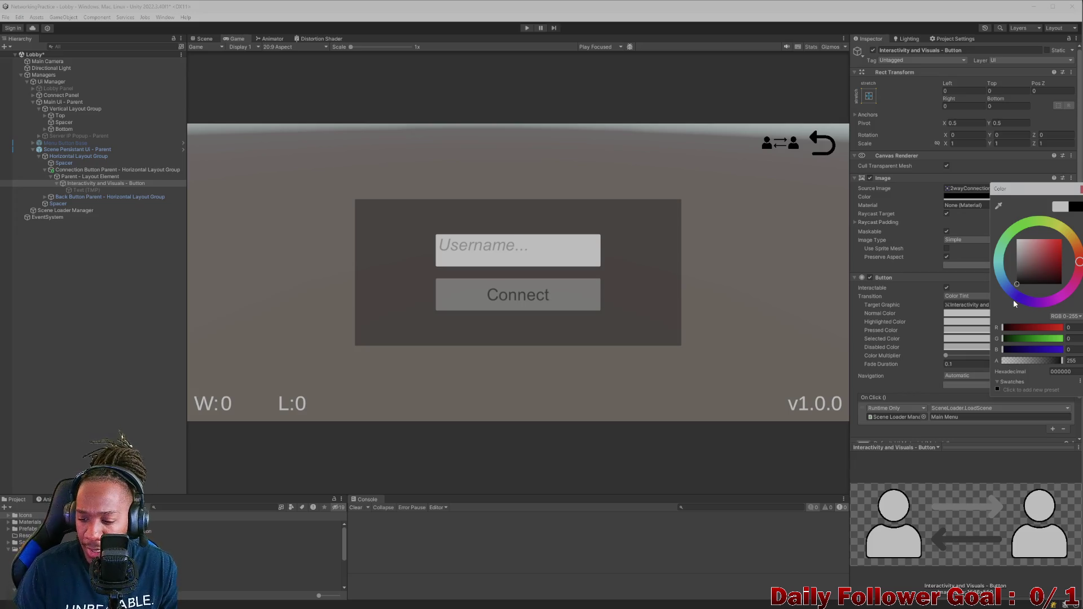
mouse_move(1013, 300)
mouse_down()
mouse_move(1018, 255)
mouse_move(1011, 297)
mouse_up()
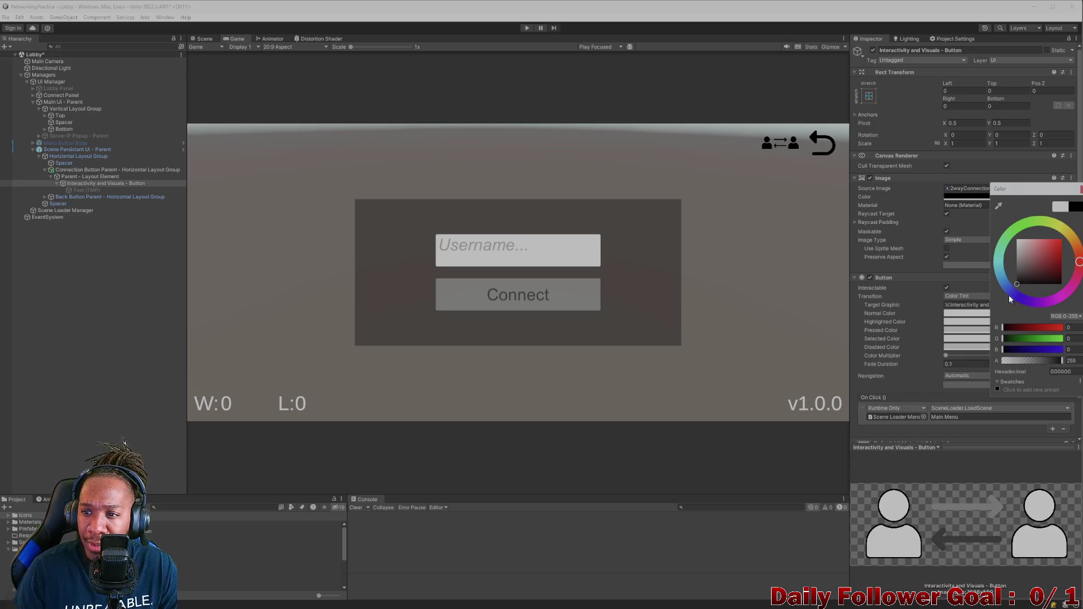
click(87, 176)
click(107, 183)
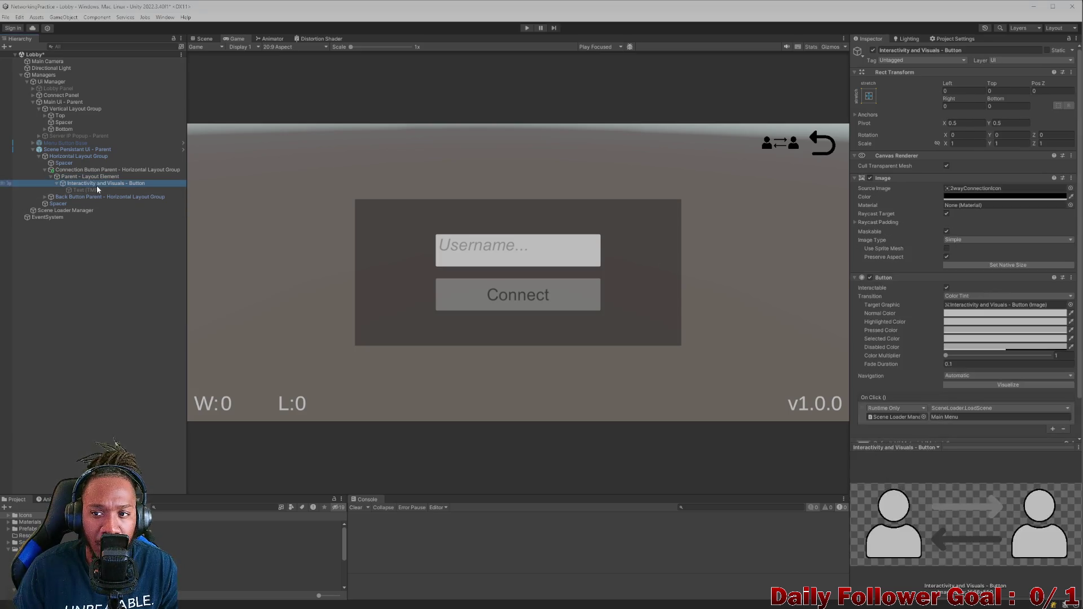
Enlarge the icon uniformly with constrained proportions, scaling all axes to 1.6
drag(942, 143, 956, 147)
key(Escape)
click(937, 144)
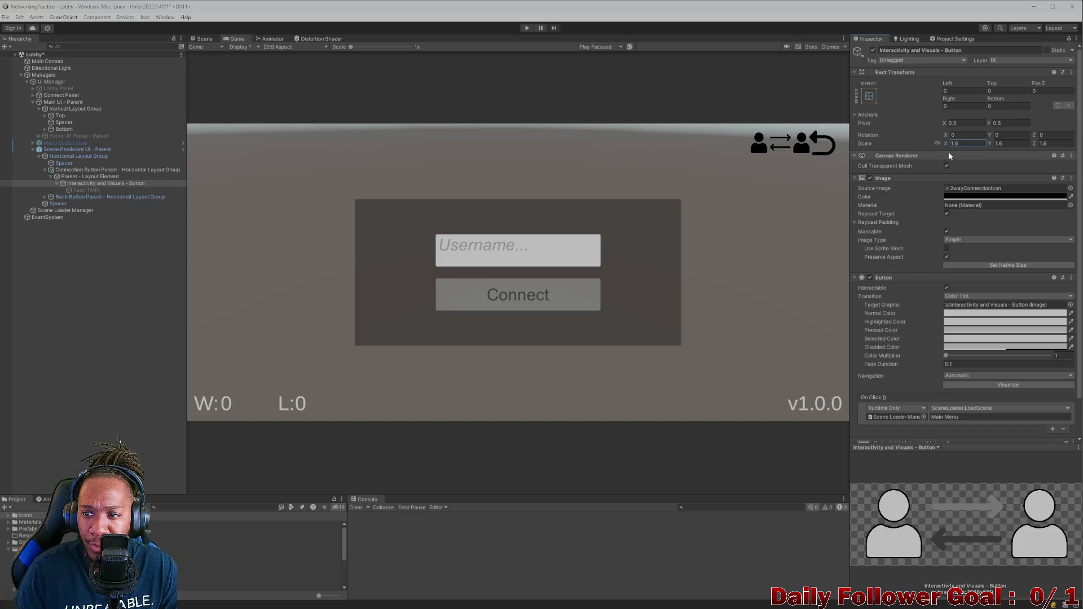
Enter 1.2 as the icon's uniform Rect Transform scale and check it in Game view
double_click(952, 145)
text(1)
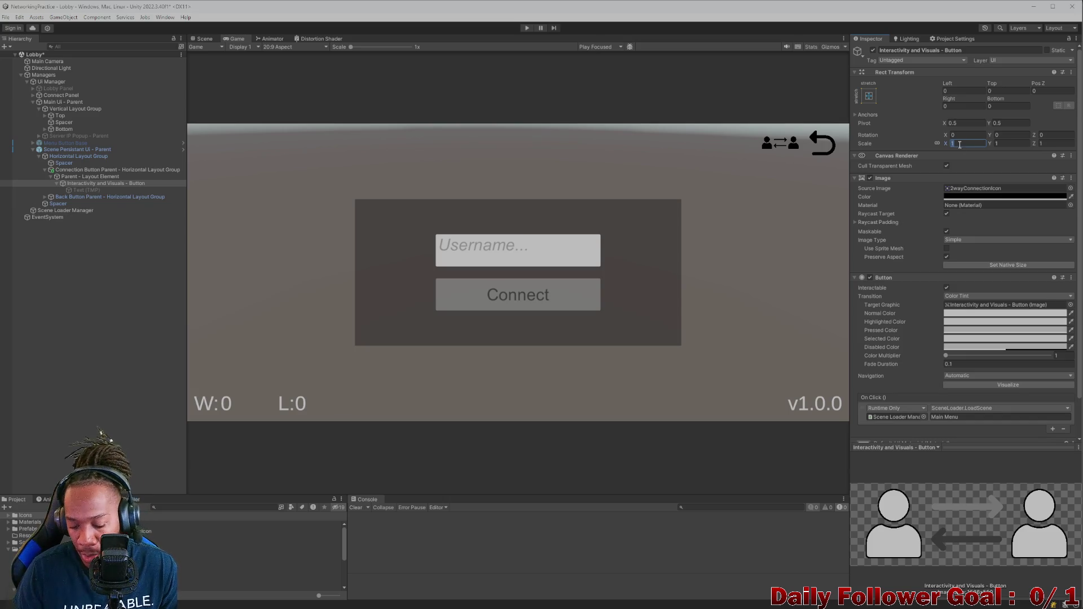
text(.21.2)
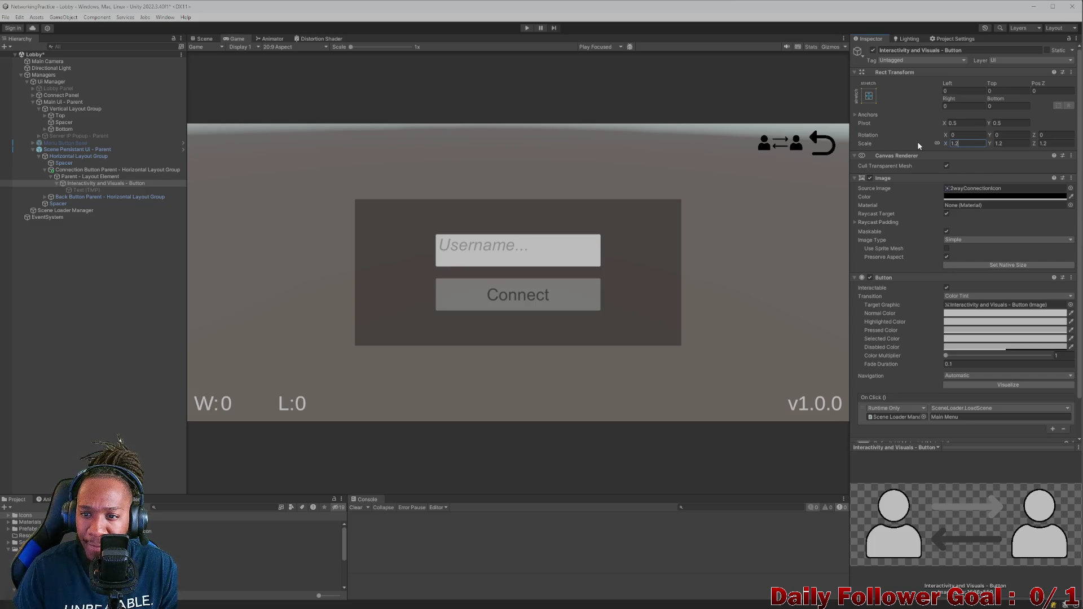
click(270, 39)
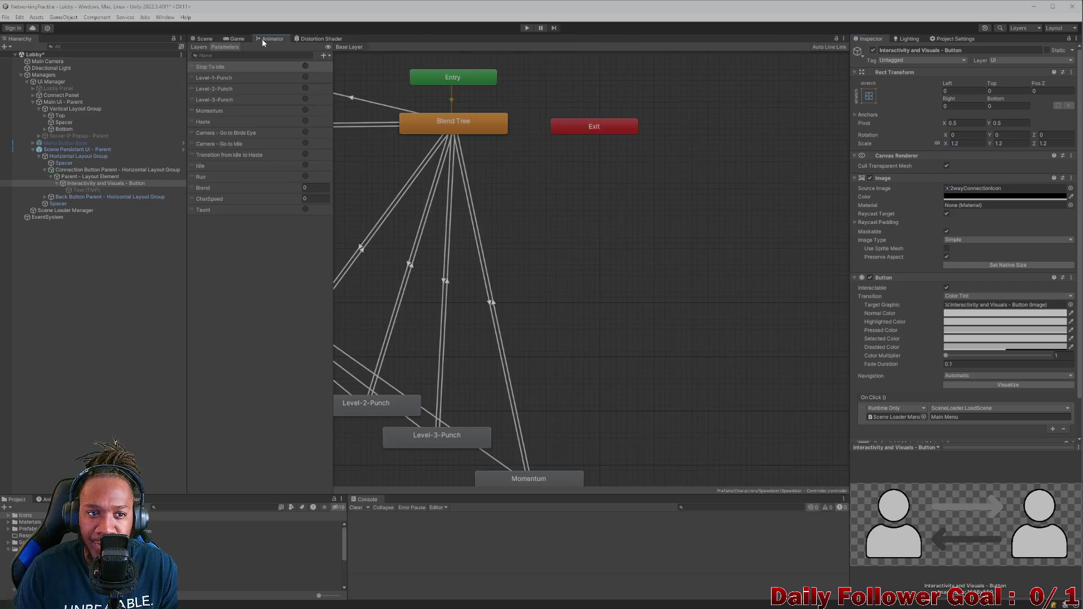
click(203, 39)
click(235, 39)
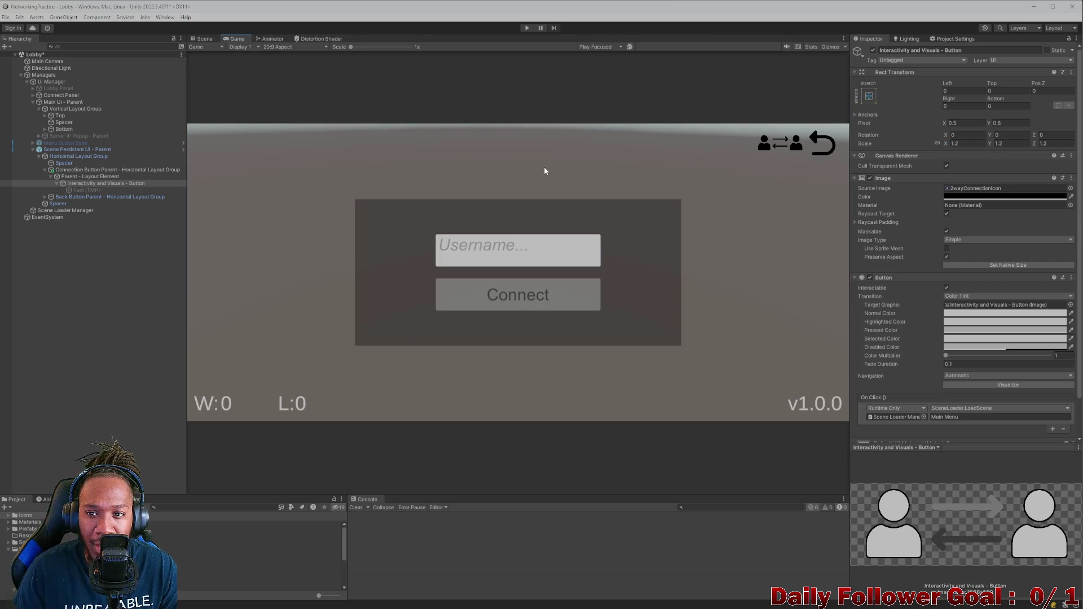
Re-tint the icon from black to light grey and review it in Game view
click(993, 196)
mouse_move(1036, 270)
mouse_down()
mouse_move(1017, 237)
mouse_move(1005, 274)
mouse_move(1074, 265)
mouse_move(1073, 247)
mouse_move(1029, 240)
mouse_move(1044, 262)
mouse_move(1076, 262)
mouse_move(996, 225)
mouse_move(1002, 282)
mouse_move(990, 215)
mouse_up()
mouse_move(988, 224)
mouse_down()
mouse_move(993, 306)
mouse_move(983, 268)
mouse_up()
click(742, 227)
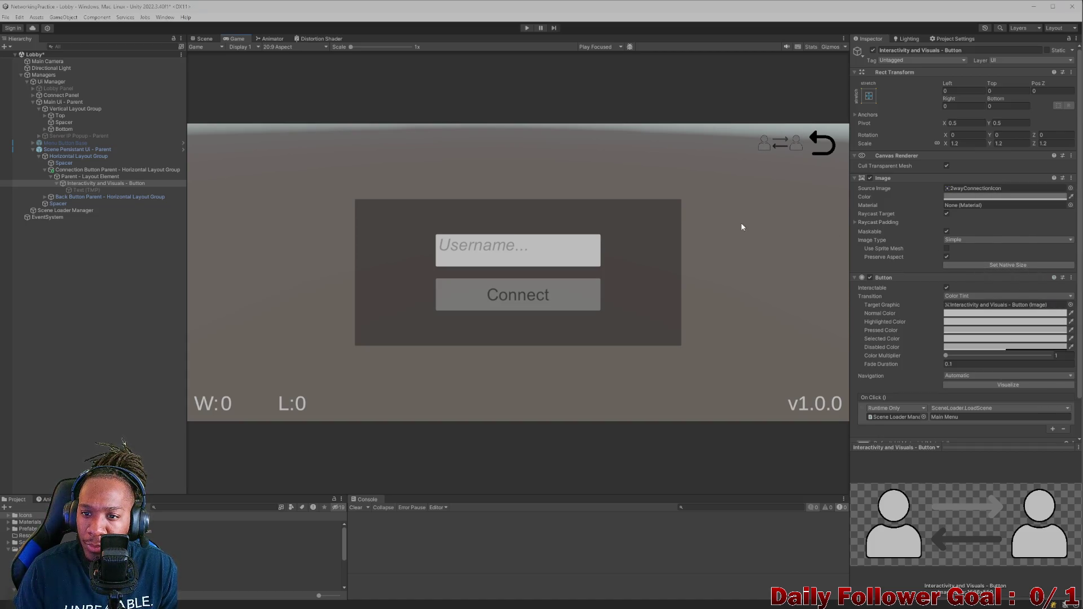
click(205, 40)
click(237, 39)
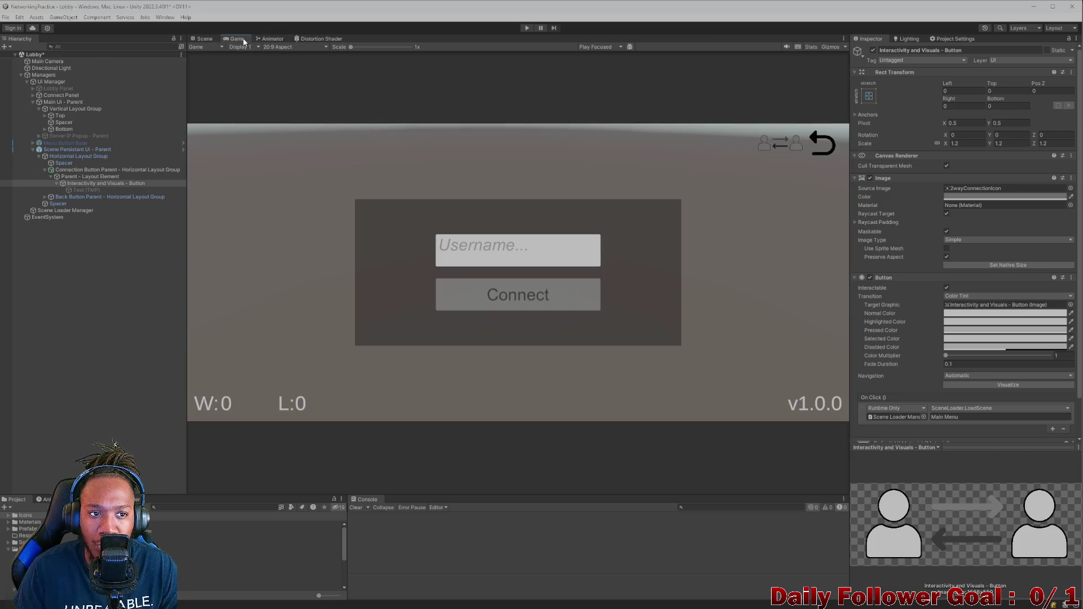
click(293, 47)
Preview the lobby at 4:3 aspect and reset the icon's scale to 1
click(296, 133)
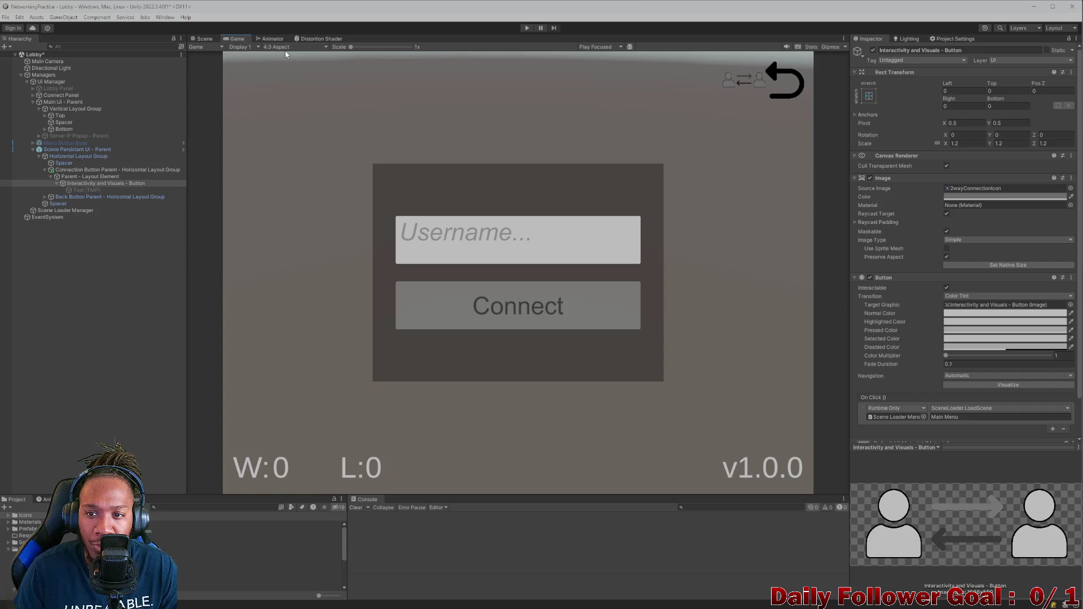
click(965, 143)
text(1)
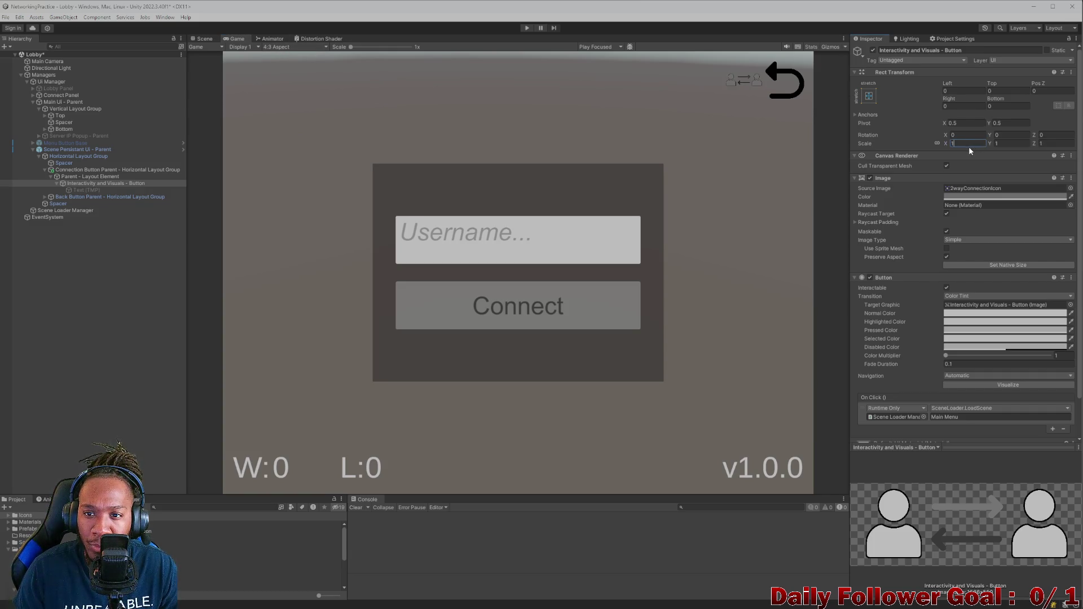
Frame the icon button in Scene view, untick Preserve Aspect, and preview in Game view
click(204, 38)
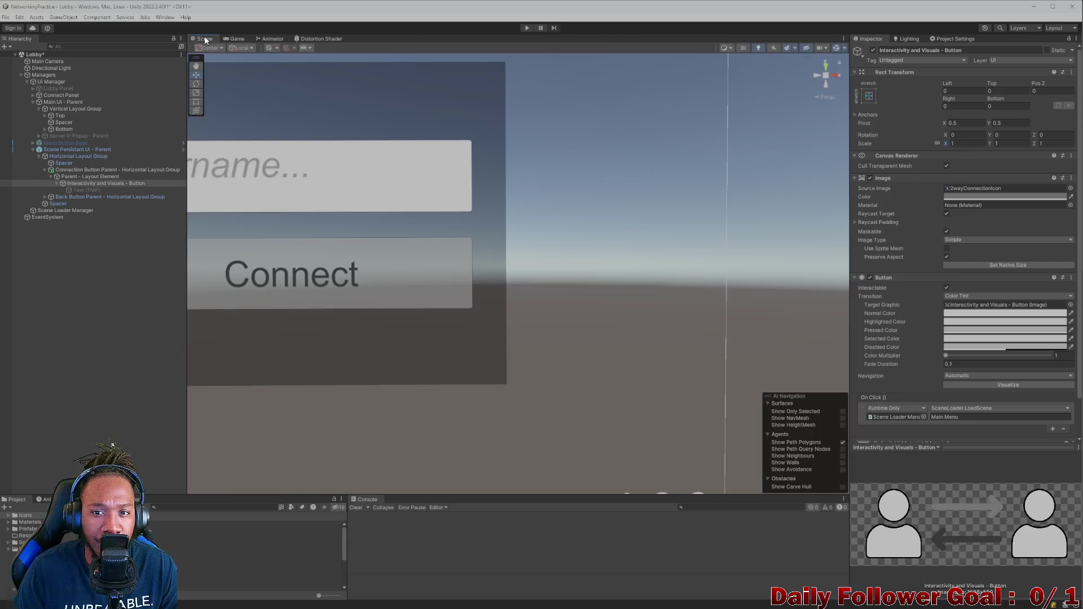
key(f)
drag(693, 272, 624, 202)
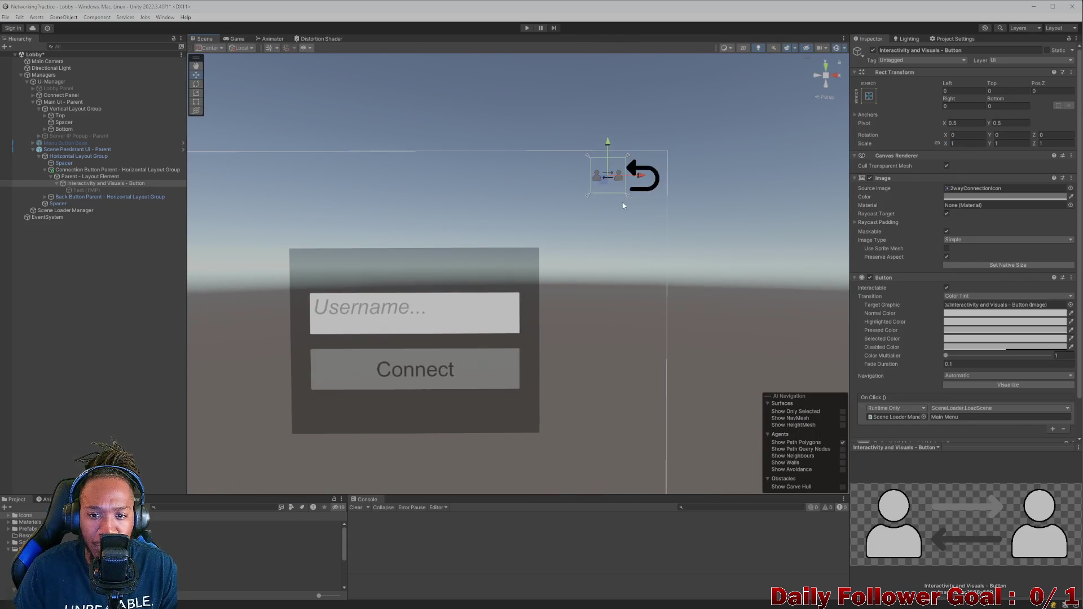
scroll(574, 156, up, 3)
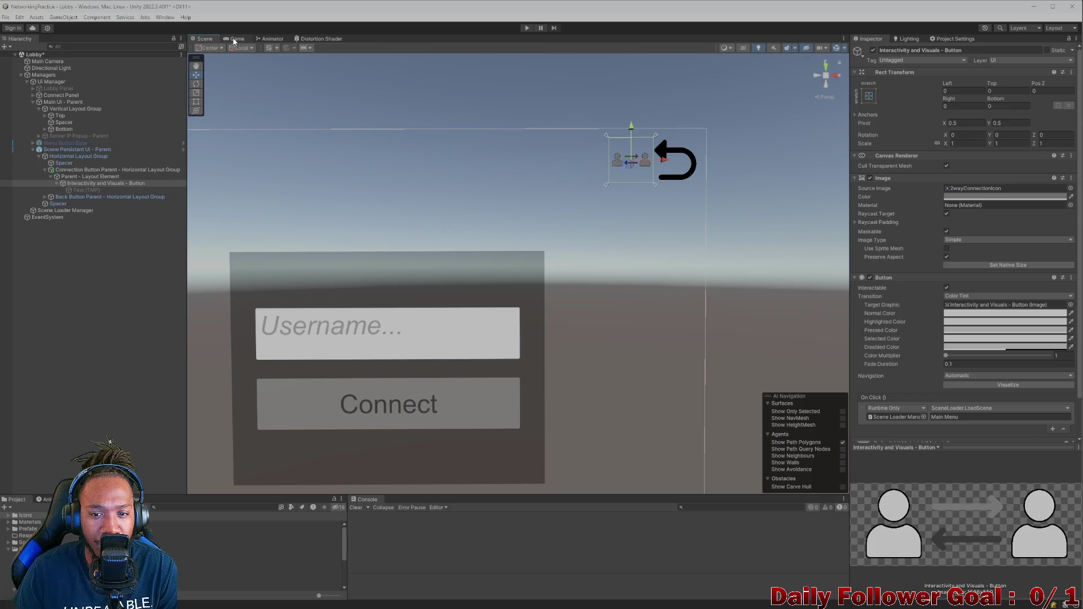
click(947, 256)
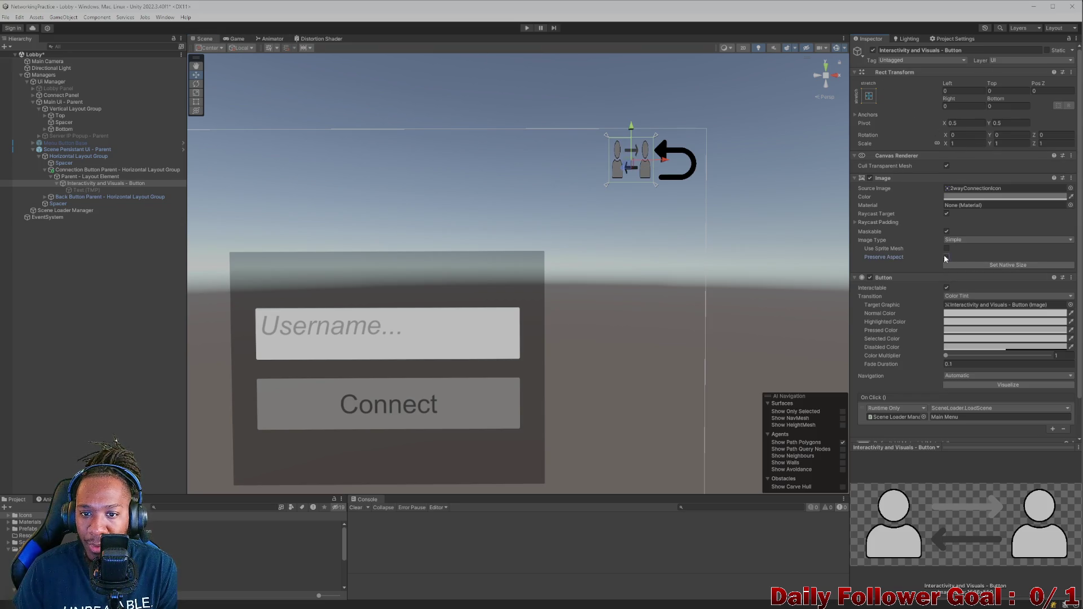
click(231, 39)
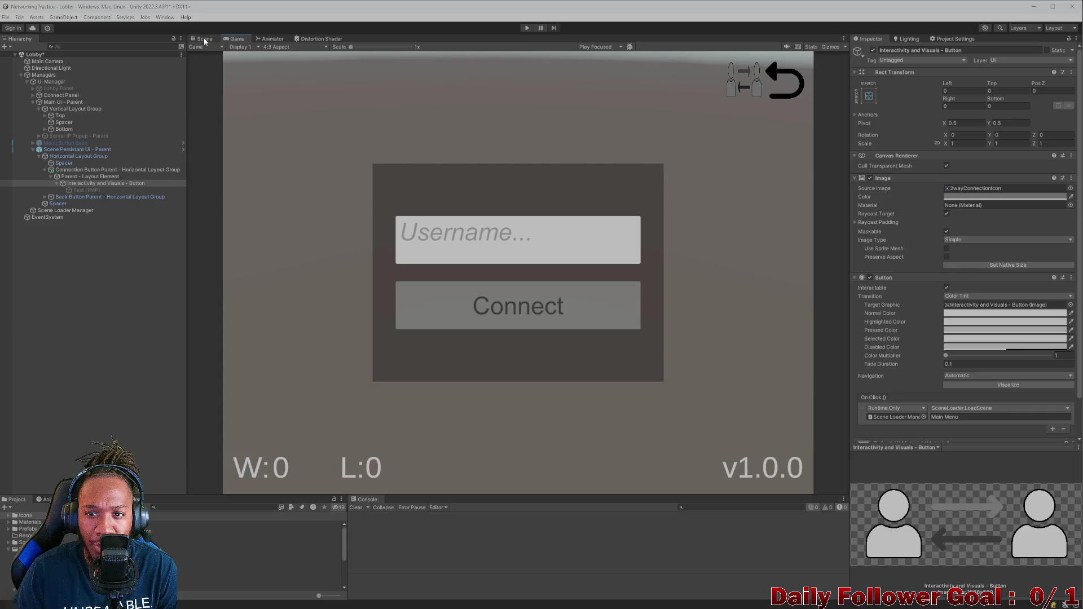
Set the connection icon's Image colour to black (000000) and check it in-game
click(205, 40)
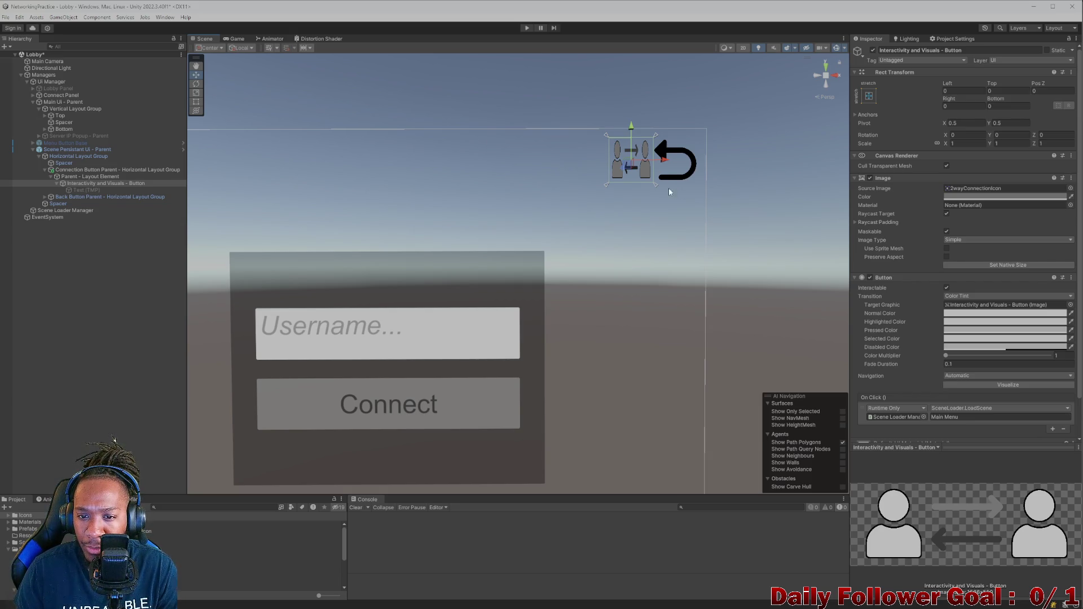
click(235, 39)
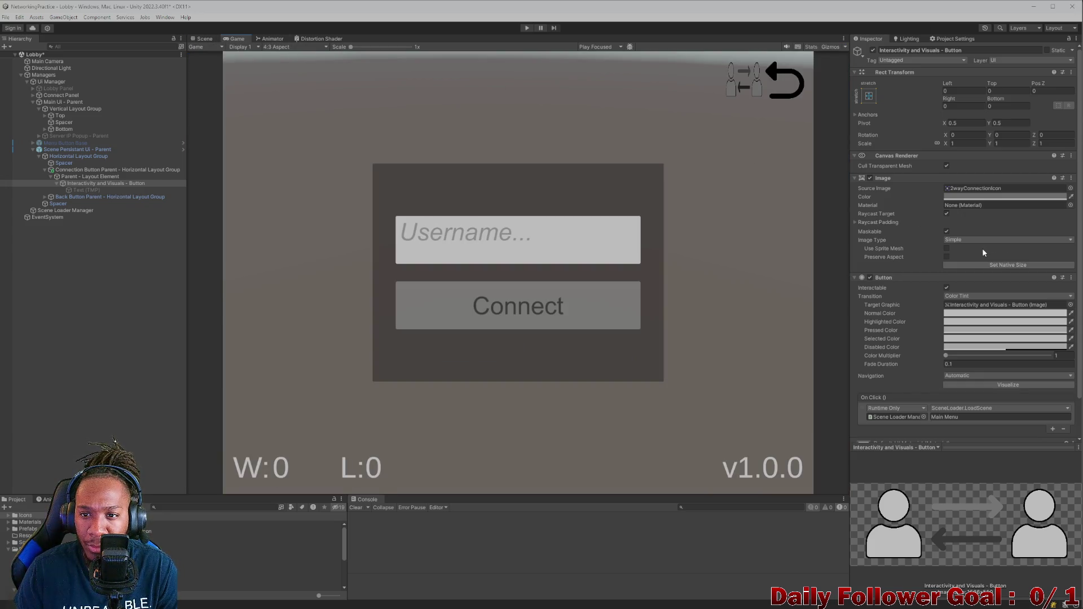
click(992, 197)
mouse_move(1031, 267)
mouse_down()
mouse_move(1003, 312)
mouse_move(1010, 271)
mouse_move(1014, 308)
mouse_up()
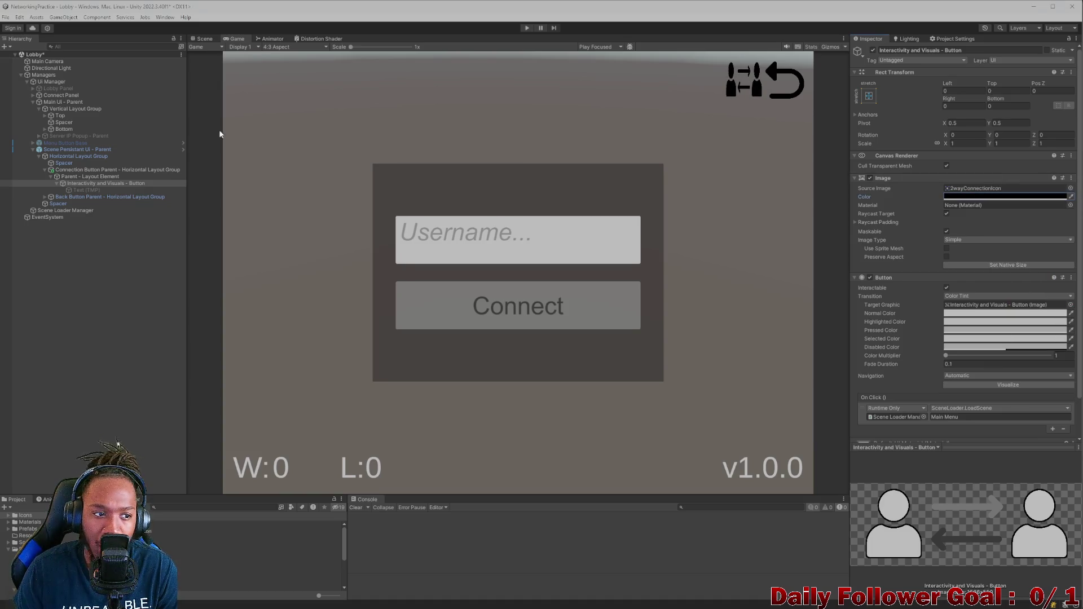
click(91, 176)
Try and undo a vertical spacing change on the Scene Persistant Ui - Parent container
click(82, 169)
click(93, 149)
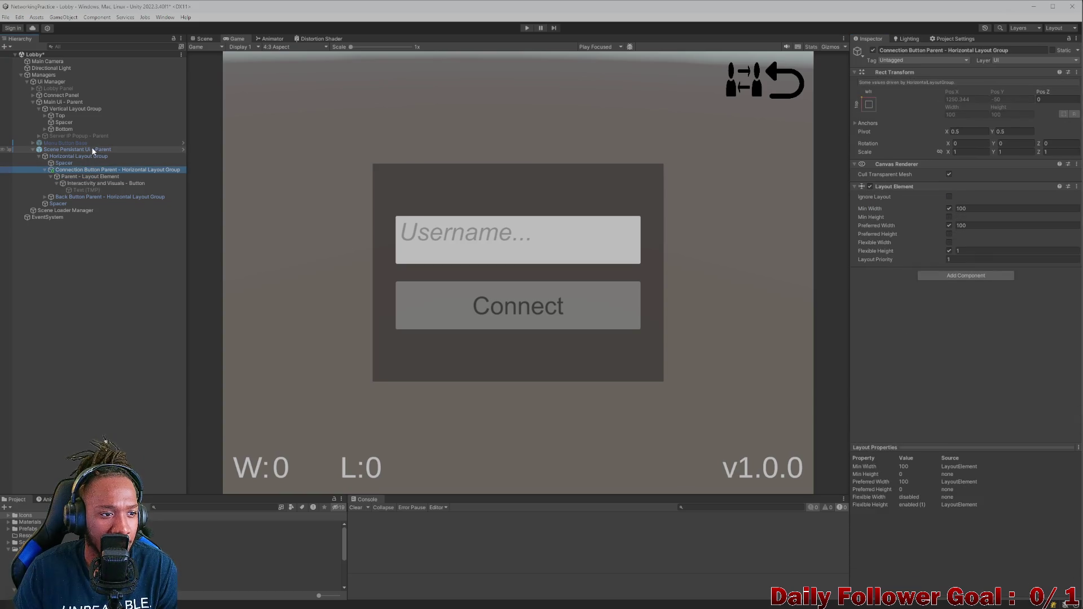
drag(897, 230, 923, 231)
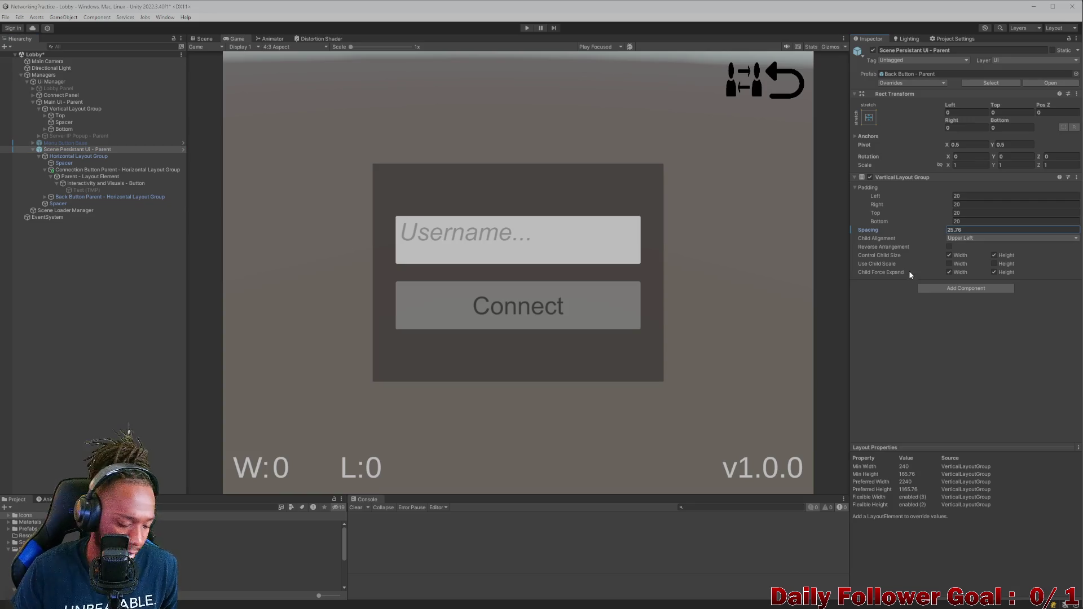
key(ctrl+z)
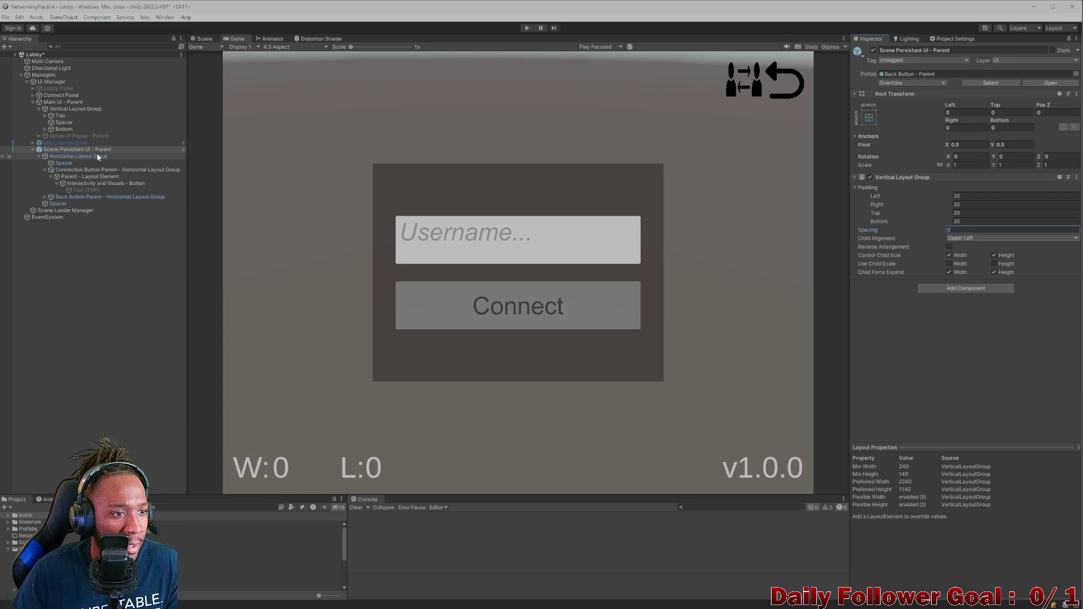
Set the Horizontal Layout Group spacing to 10 and preview at 20:9 aspect
click(56, 157)
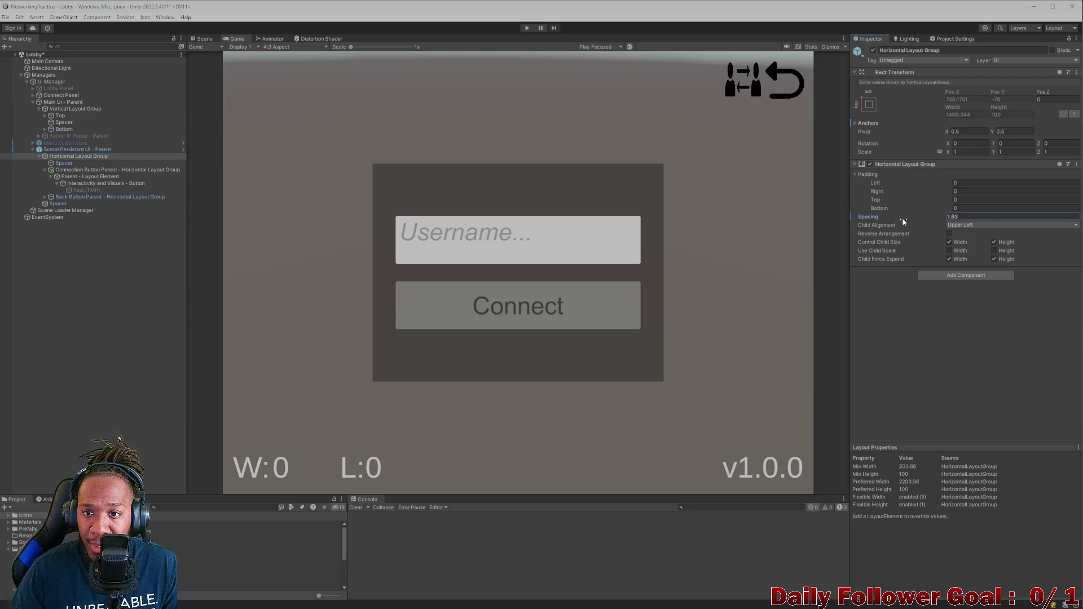
click(991, 216)
text(10)
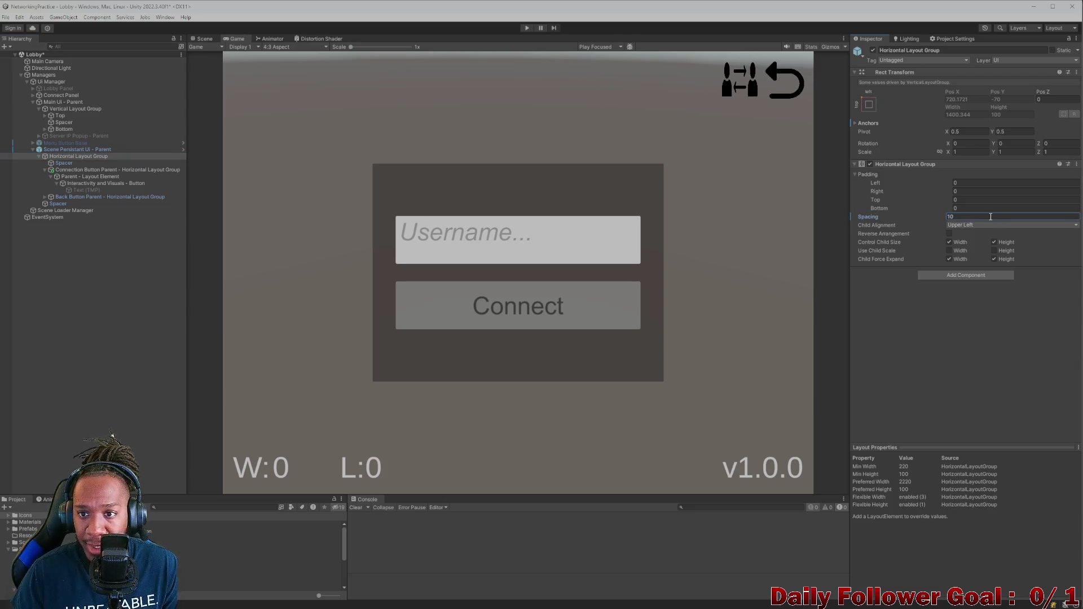
click(294, 47)
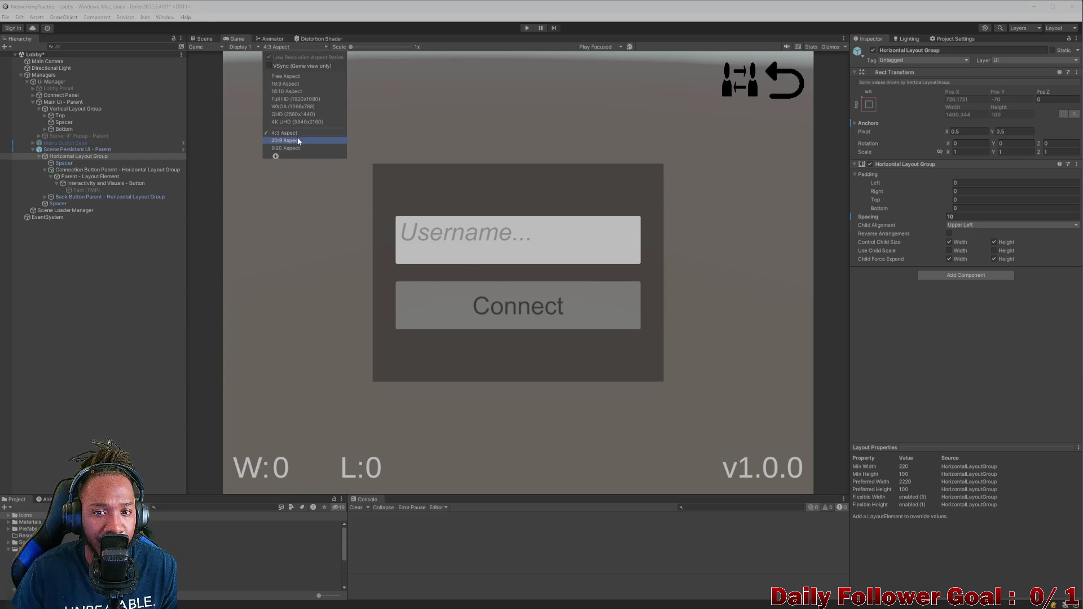
click(298, 140)
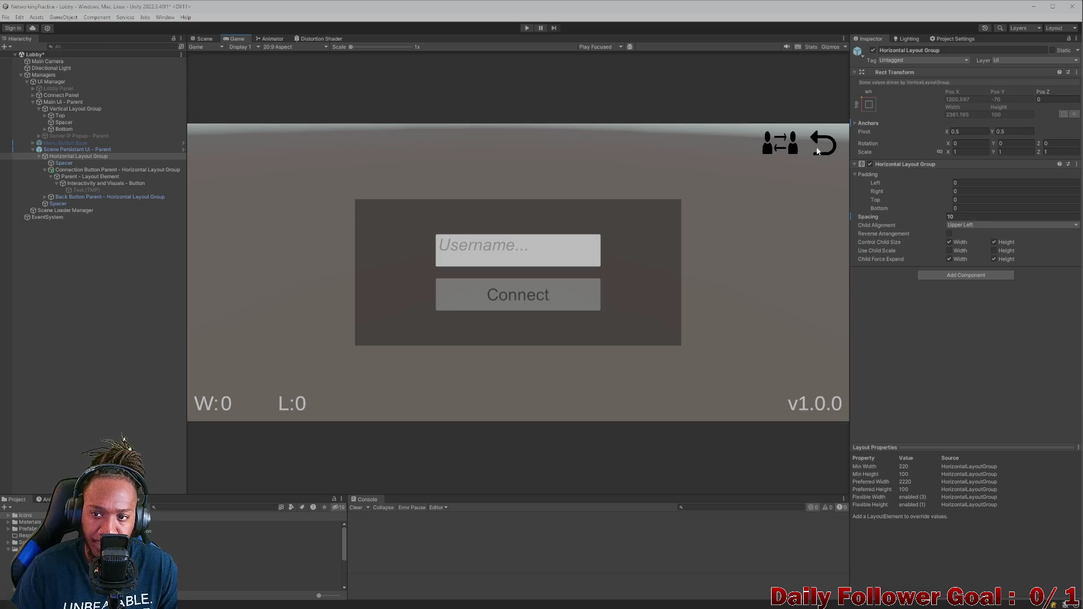
click(81, 170)
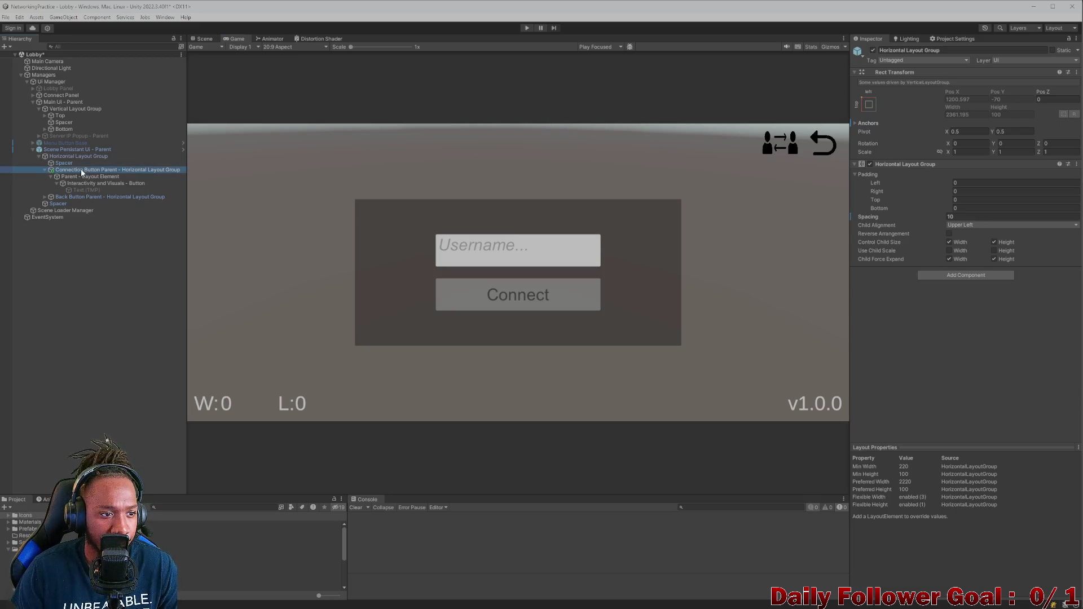
Navigate the hierarchy to select the Interactivity and Visuals - Button object
click(89, 176)
click(97, 190)
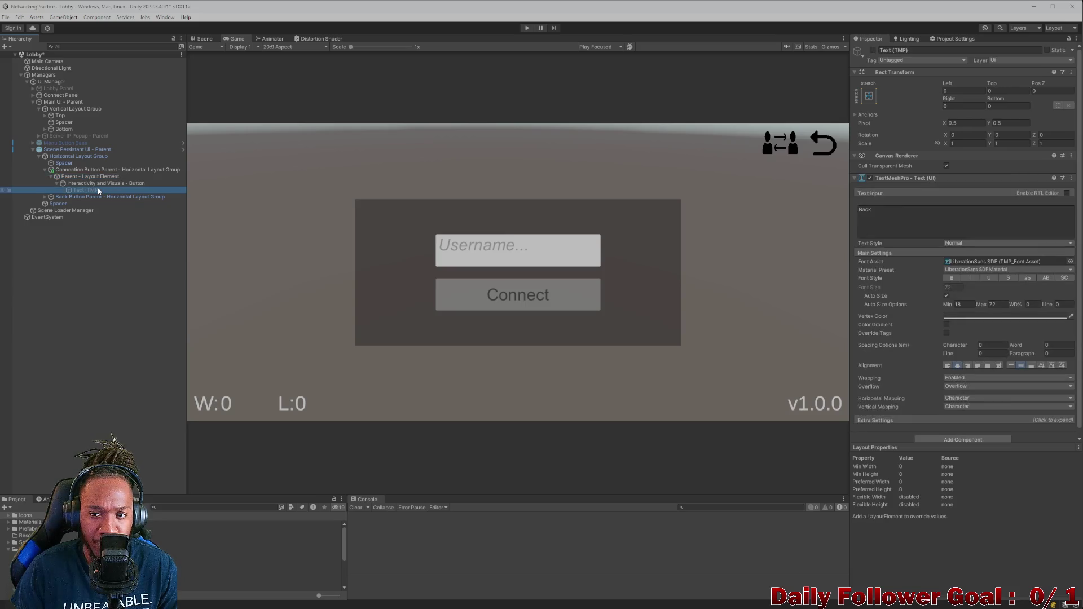
click(93, 183)
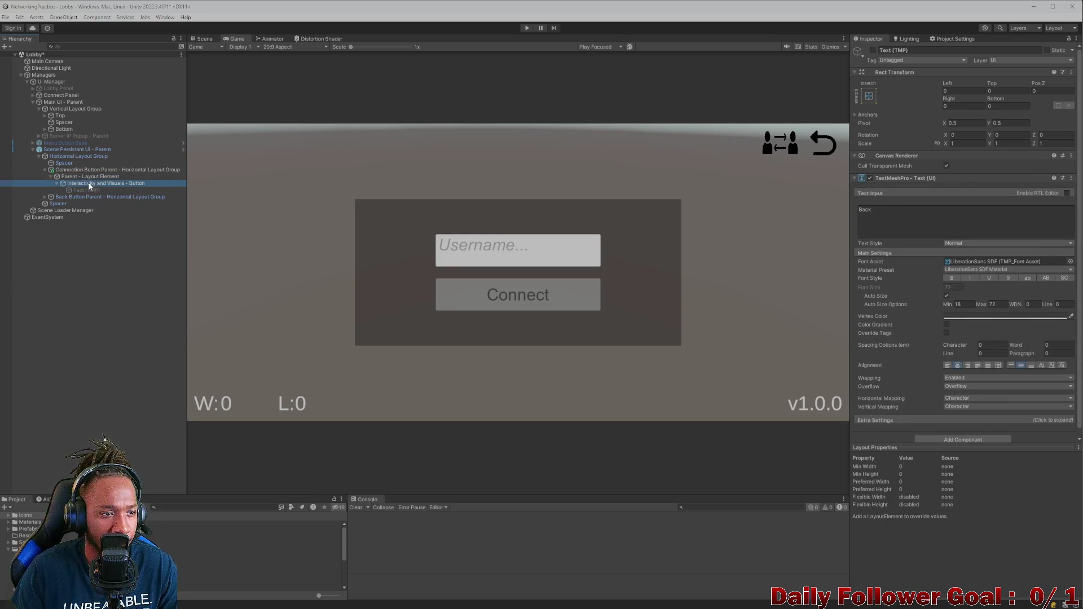
click(51, 176)
click(75, 171)
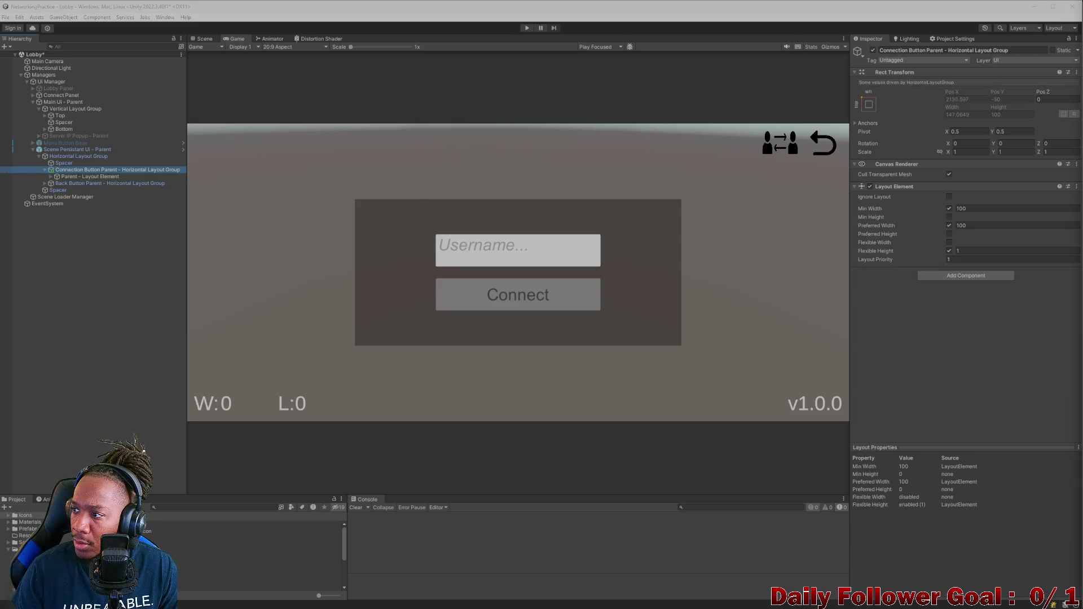
click(76, 177)
click(51, 177)
click(72, 184)
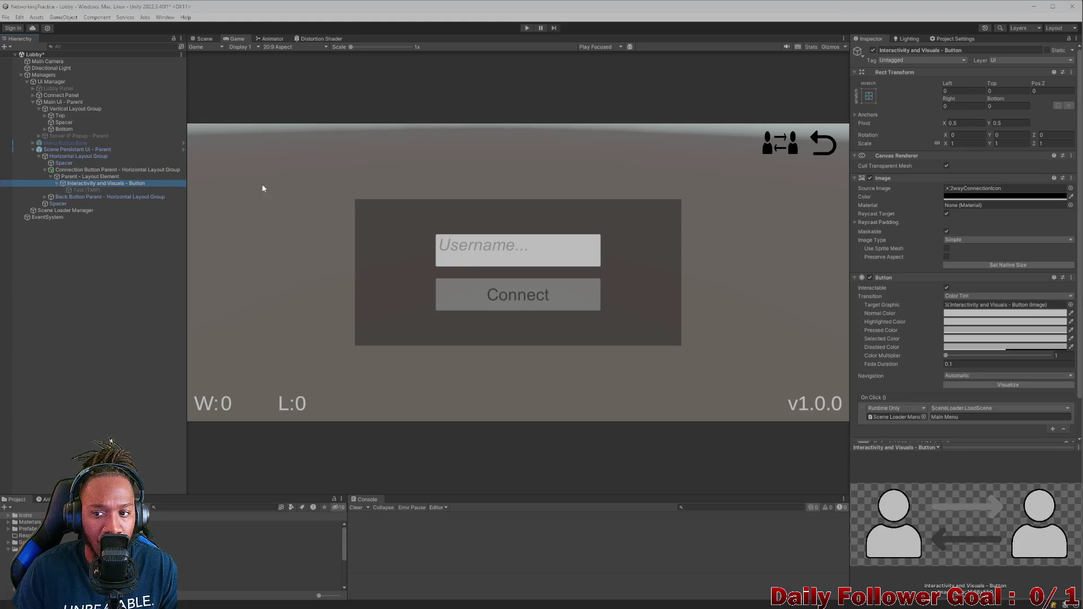
scroll(935, 301, down, 2)
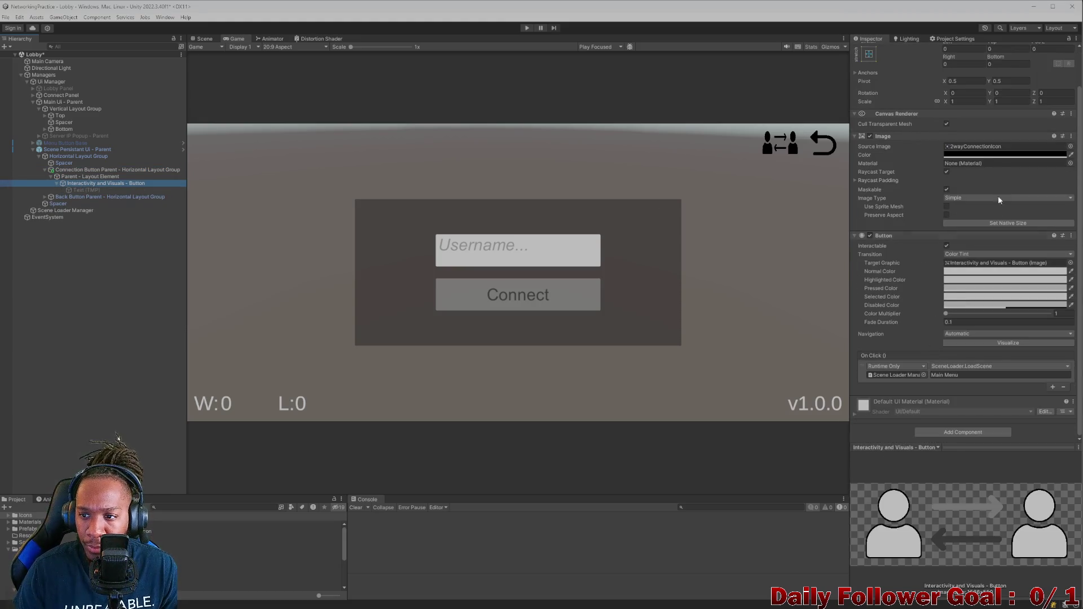
Tint the icon grey (AEAEAE) and start Play mode to test the lobby
click(988, 154)
mouse_move(998, 215)
mouse_down()
mouse_move(1034, 225)
mouse_move(1070, 216)
mouse_move(1018, 209)
mouse_move(984, 231)
mouse_up()
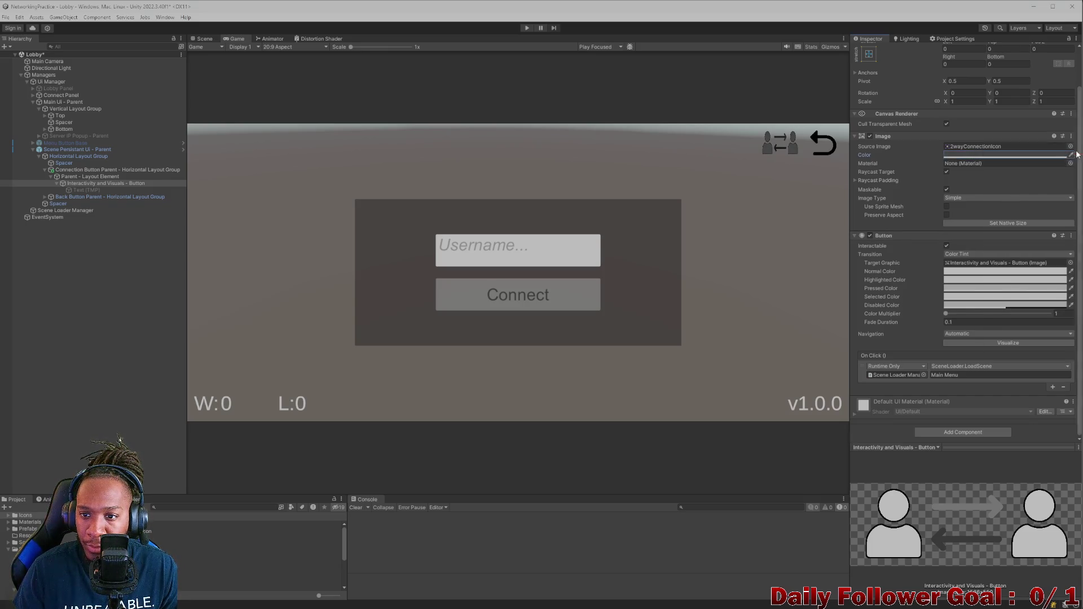
click(207, 37)
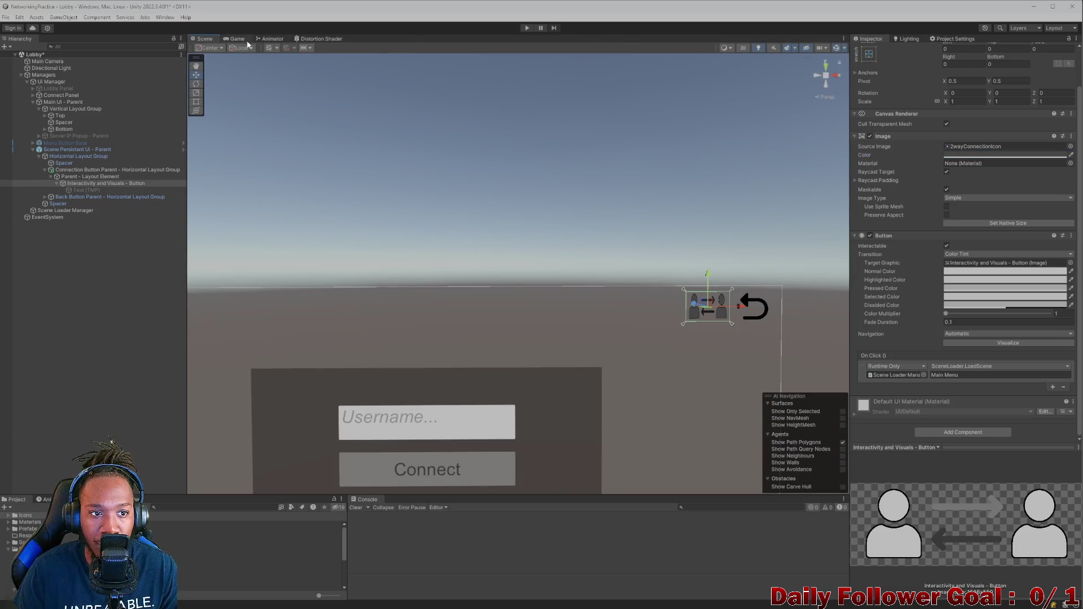
click(236, 38)
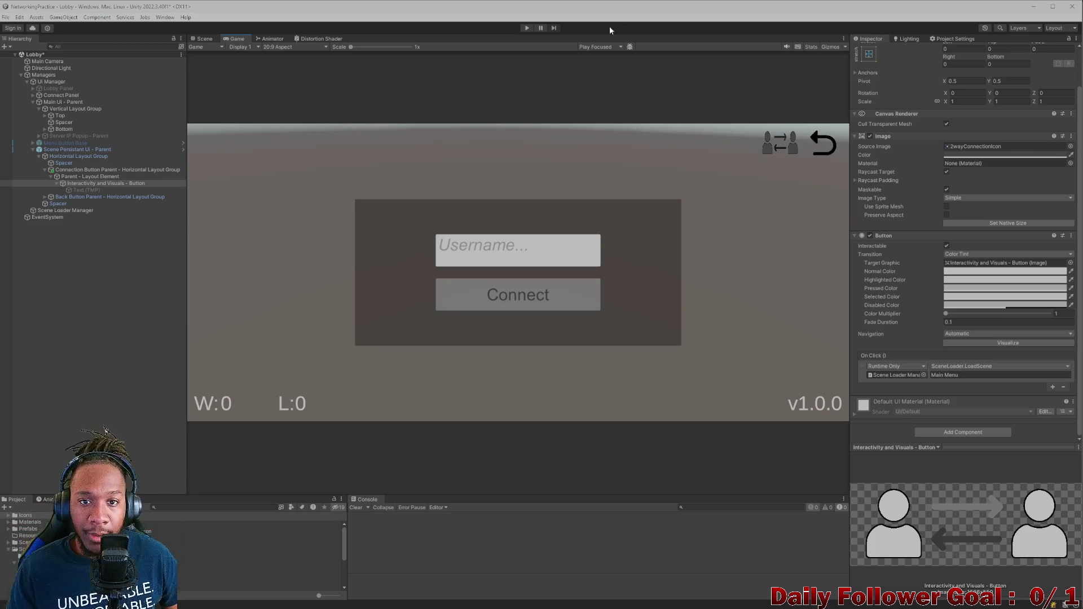
click(527, 27)
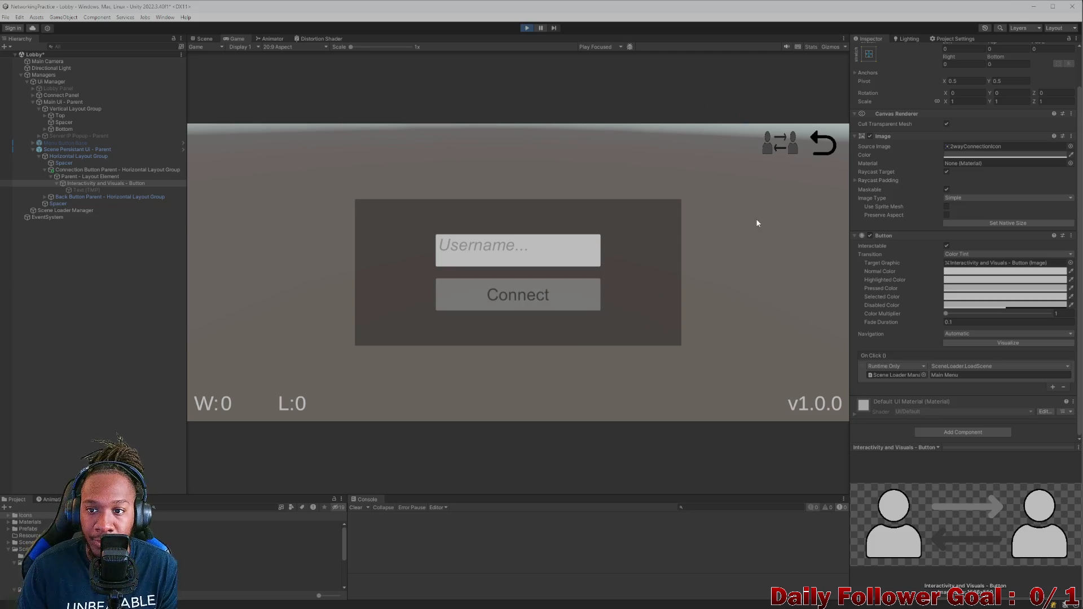
Check that the back arrow and the connection icon both return from the lobby to the main menu
click(768, 146)
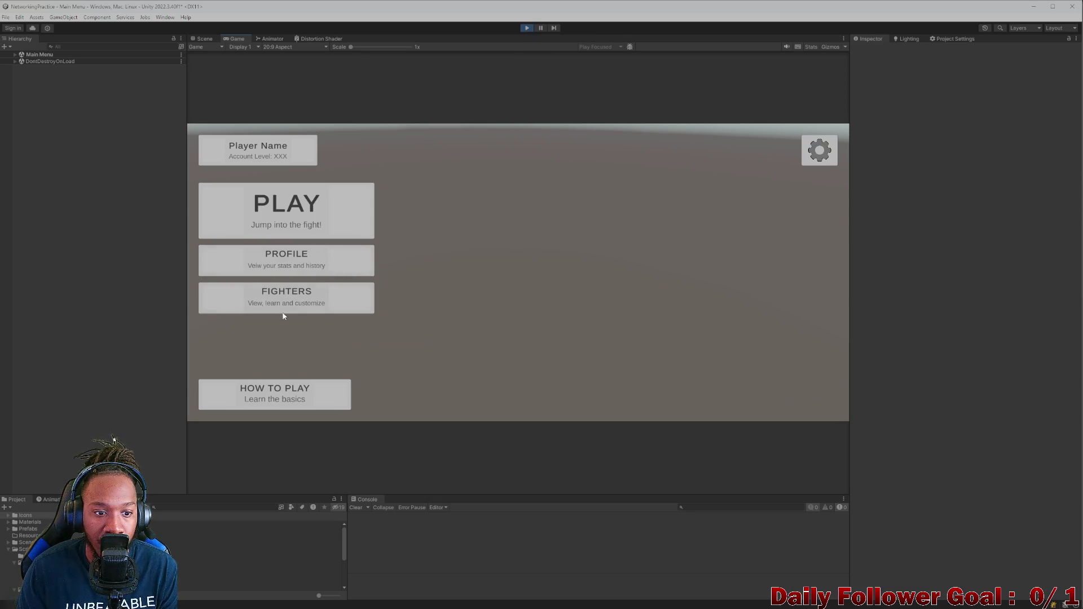
click(305, 215)
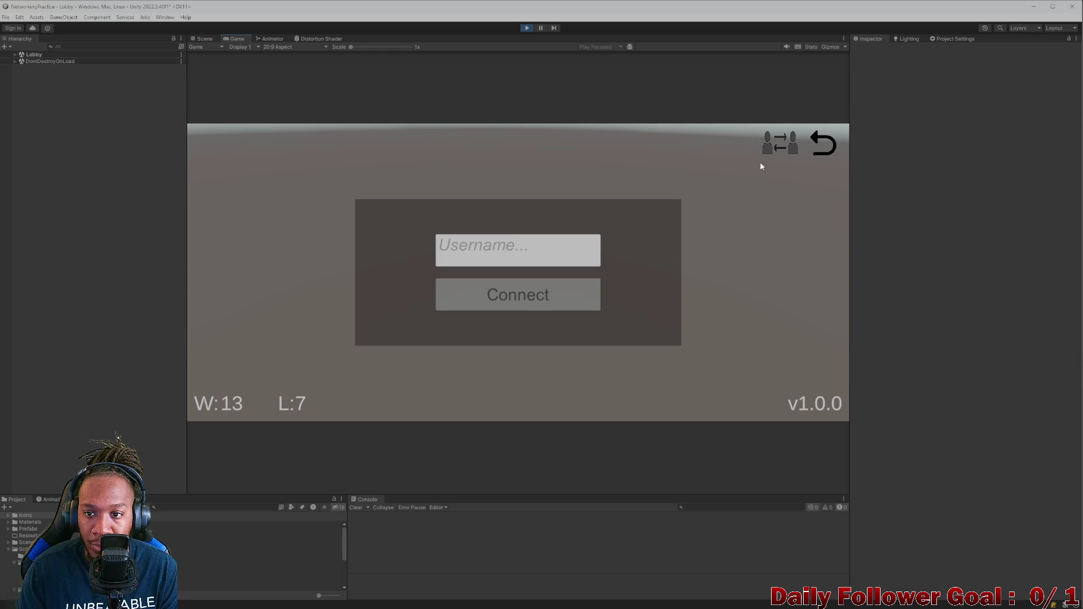
click(767, 146)
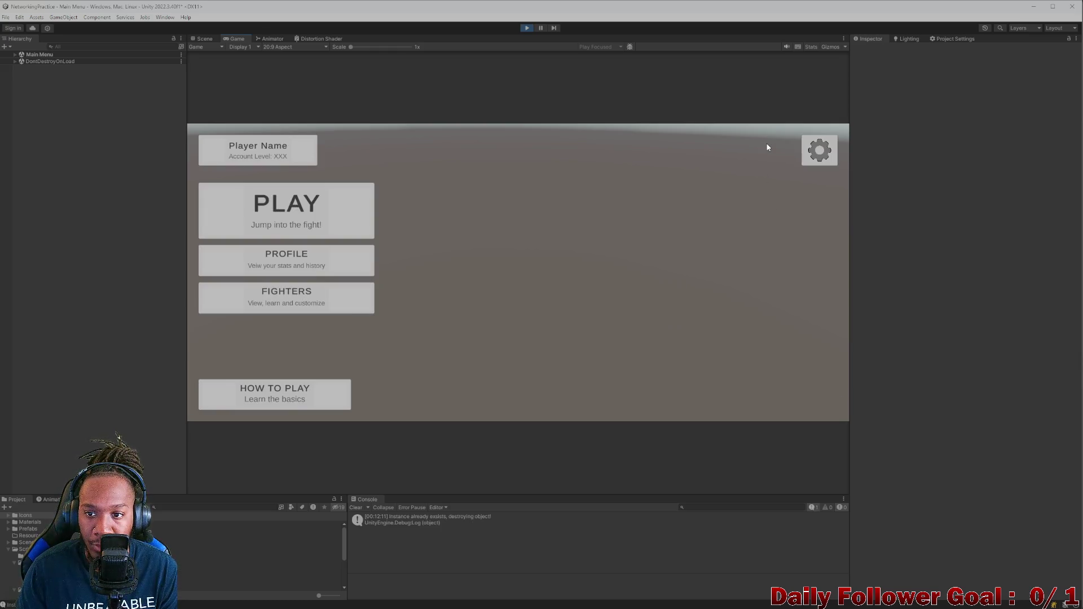
Visit the Fighters screen, go back to the lobby through the main menu, and stop Play mode
click(313, 299)
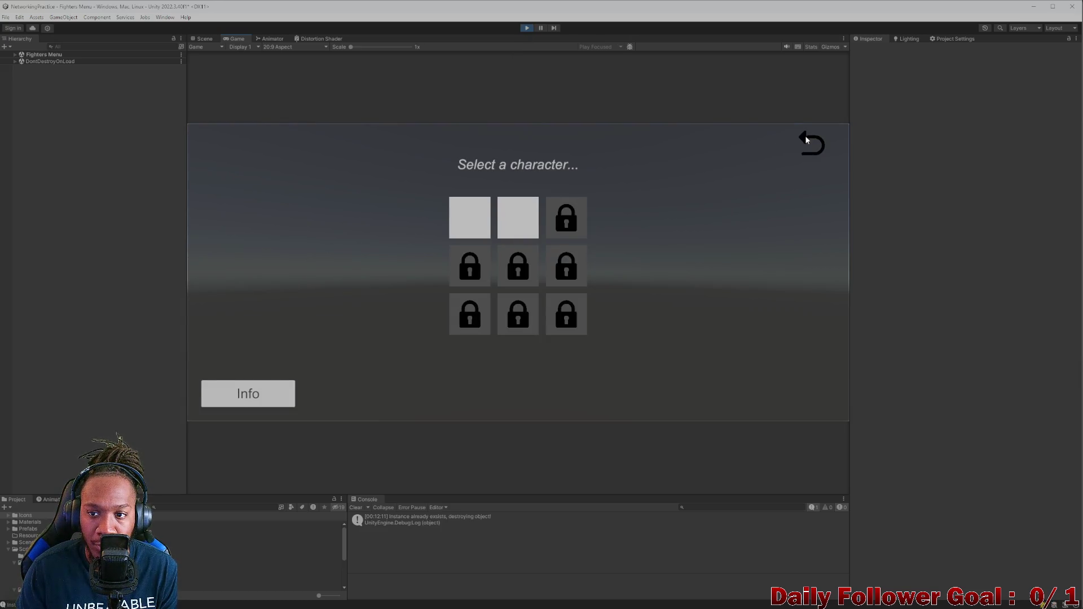
click(805, 140)
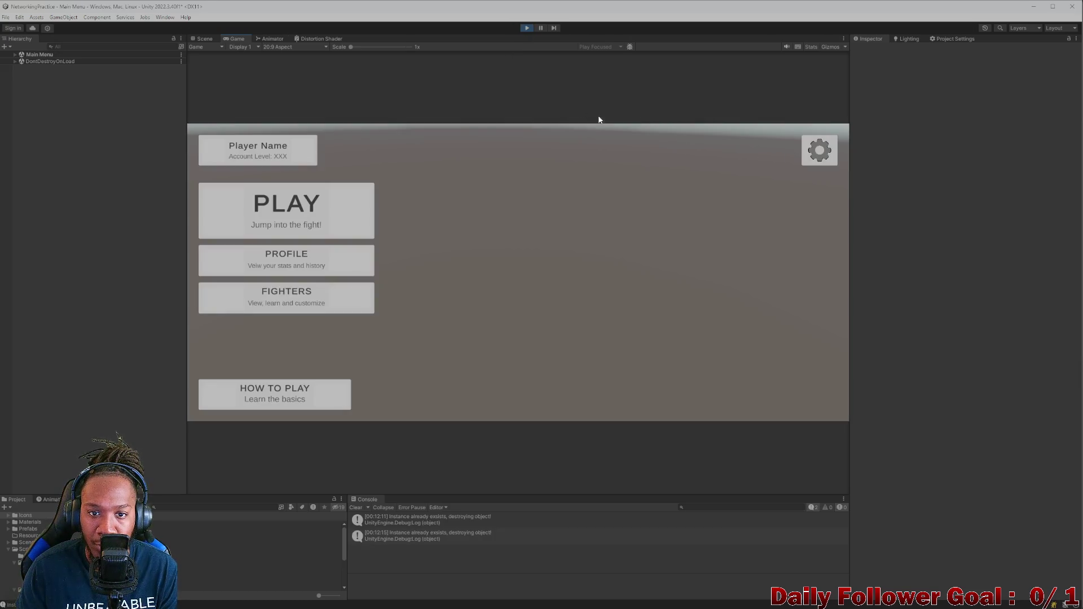
click(304, 225)
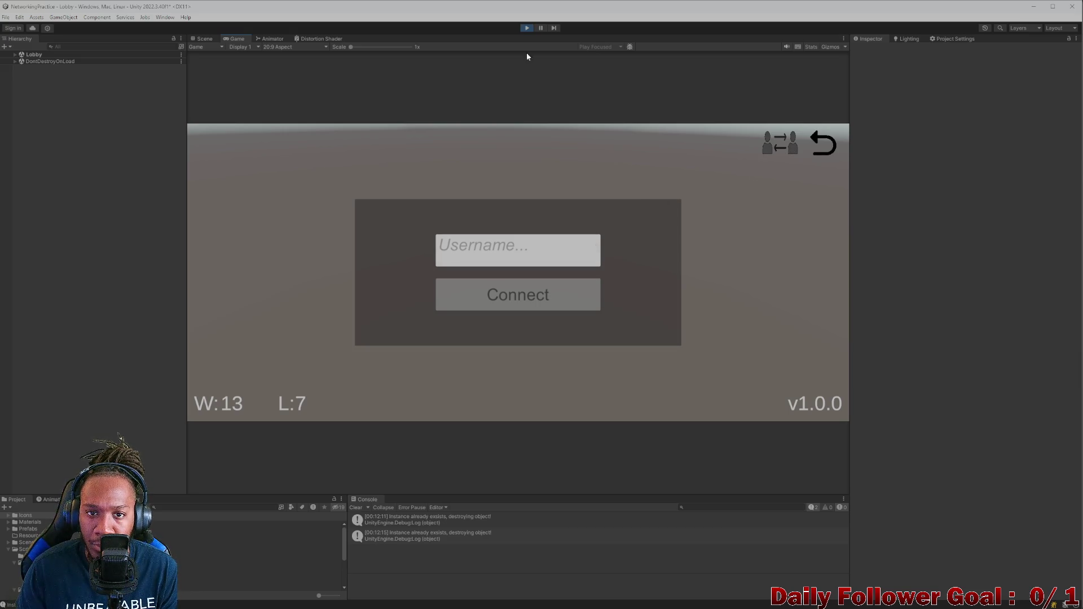
click(528, 28)
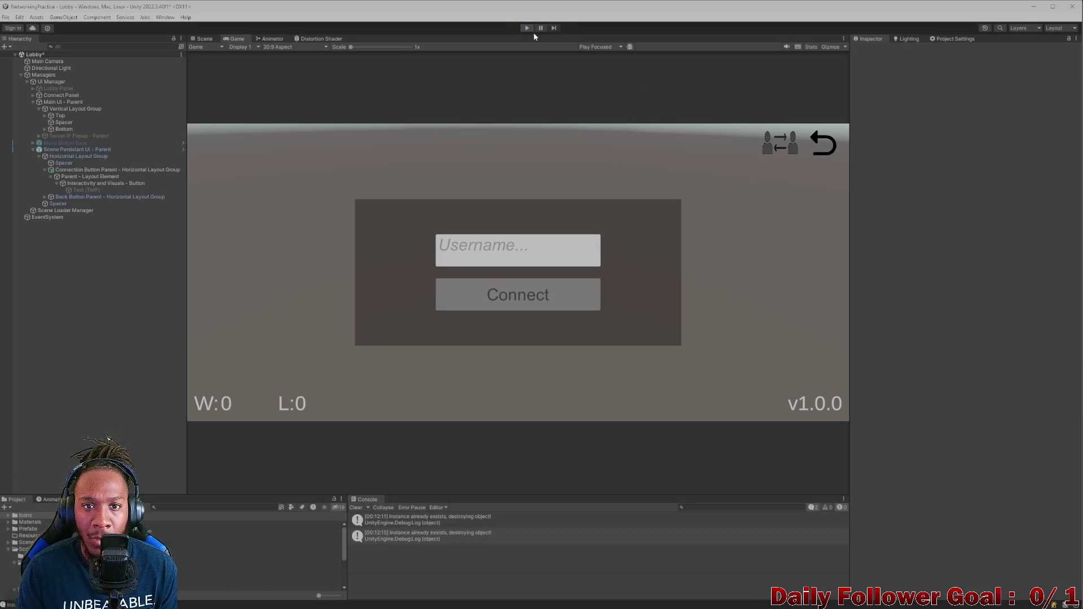